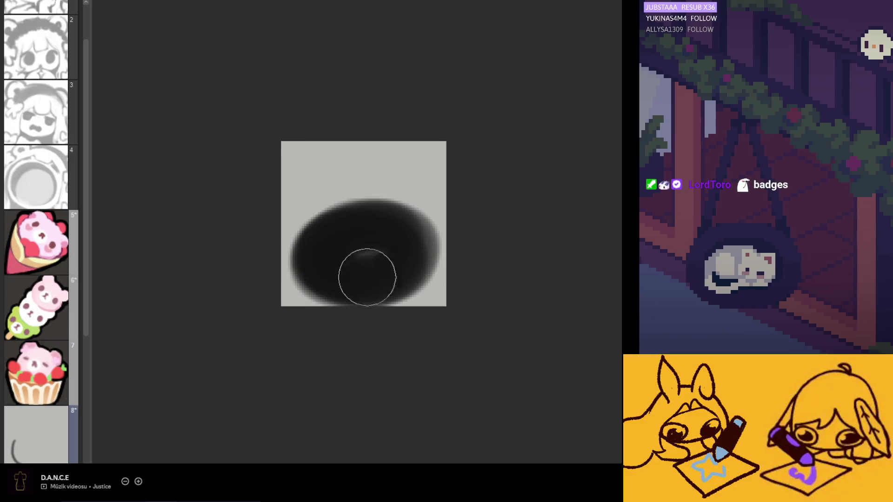
Hollow the dark blob into a ring with lighter top-left and lower bands.
{"action": "mouse_move", "coordinate": [386, 229]}
{"action": "left_mouse_down"}
{"action": "mouse_move", "coordinate": [329, 231]}
{"action": "mouse_move", "coordinate": [315, 271]}
{"action": "mouse_move", "coordinate": [363, 277]}
{"action": "mouse_move", "coordinate": [394, 243]}
{"action": "mouse_move", "coordinate": [326, 259]}
{"action": "left_mouse_up"}
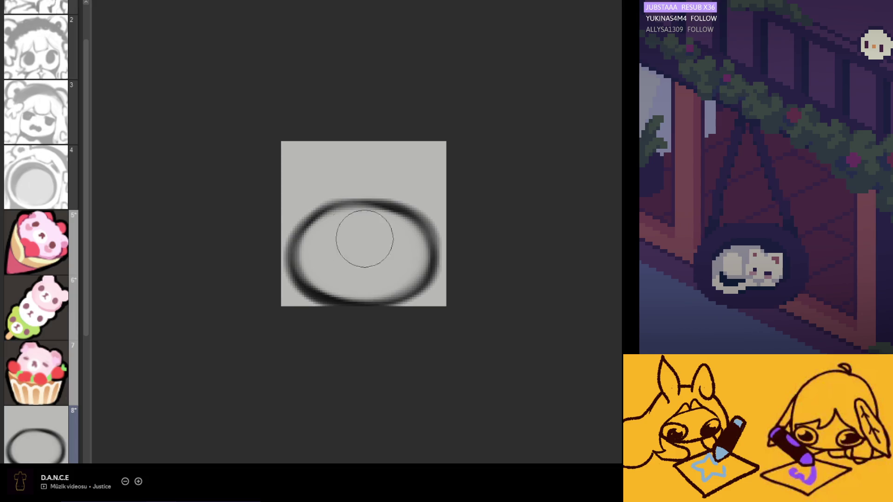
{"action": "mouse_move", "coordinate": [307, 221]}
{"action": "left_mouse_down"}
{"action": "mouse_move", "coordinate": [366, 201]}
{"action": "mouse_move", "coordinate": [321, 209]}
{"action": "mouse_move", "coordinate": [325, 251]}
{"action": "mouse_move", "coordinate": [396, 256]}
{"action": "mouse_move", "coordinate": [352, 214]}
{"action": "mouse_move", "coordinate": [344, 239]}
{"action": "left_mouse_up"}
{"action": "mouse_move", "coordinate": [304, 264]}
{"action": "left_mouse_down"}
{"action": "mouse_move", "coordinate": [325, 292]}
{"action": "mouse_move", "coordinate": [379, 289]}
{"action": "mouse_move", "coordinate": [418, 260]}
{"action": "mouse_move", "coordinate": [407, 265]}
{"action": "mouse_move", "coordinate": [364, 219]}
{"action": "mouse_move", "coordinate": [363, 251]}
{"action": "mouse_move", "coordinate": [333, 219]}
{"action": "mouse_move", "coordinate": [384, 258]}
{"action": "mouse_move", "coordinate": [325, 219]}
{"action": "mouse_move", "coordinate": [356, 255]}
{"action": "mouse_move", "coordinate": [352, 212]}
{"action": "mouse_move", "coordinate": [353, 273]}
{"action": "mouse_move", "coordinate": [357, 177]}
{"action": "mouse_move", "coordinate": [349, 160]}
{"action": "mouse_move", "coordinate": [306, 192]}
{"action": "mouse_move", "coordinate": [342, 160]}
{"action": "mouse_move", "coordinate": [424, 189]}
{"action": "mouse_move", "coordinate": [384, 155]}
{"action": "mouse_move", "coordinate": [422, 149]}
{"action": "mouse_move", "coordinate": [423, 205]}
{"action": "mouse_move", "coordinate": [333, 160]}
{"action": "mouse_move", "coordinate": [317, 181]}
{"action": "mouse_move", "coordinate": [411, 208]}
{"action": "mouse_move", "coordinate": [420, 222]}
{"action": "mouse_move", "coordinate": [332, 161]}
{"action": "mouse_move", "coordinate": [330, 179]}
{"action": "mouse_move", "coordinate": [309, 189]}
{"action": "mouse_move", "coordinate": [414, 211]}
{"action": "mouse_move", "coordinate": [384, 167]}
{"action": "mouse_move", "coordinate": [429, 209]}
{"action": "mouse_move", "coordinate": [342, 193]}
{"action": "mouse_move", "coordinate": [334, 216]}
{"action": "mouse_move", "coordinate": [350, 207]}
{"action": "mouse_move", "coordinate": [366, 240]}
{"action": "left_mouse_up"}
Sketch a dark curl and a long arching cap curve over the ring, undoing stray junction strokes.
{"action": "key", "text": "ctrl+z"}
{"action": "key", "text": "ctrl+z"}
{"action": "key", "text": "ctrl+z"}
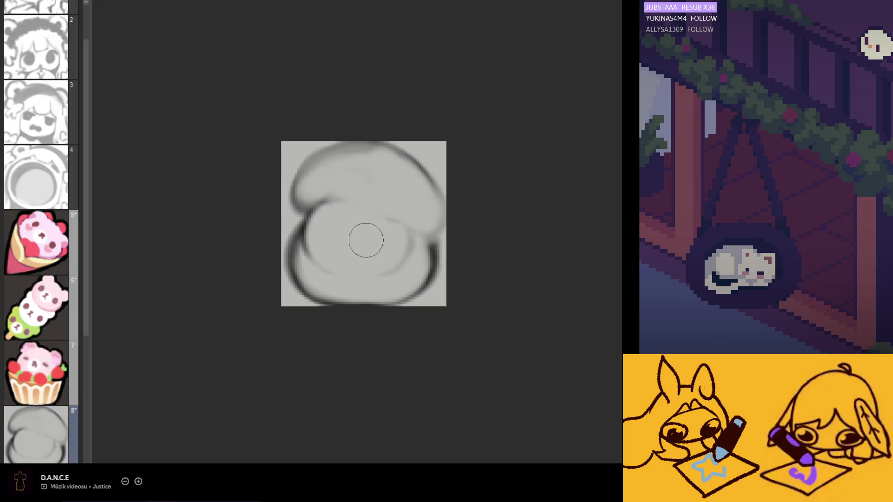
{"action": "mouse_move", "coordinate": [309, 198]}
{"action": "left_mouse_down"}
{"action": "mouse_move", "coordinate": [299, 212]}
{"action": "mouse_move", "coordinate": [317, 190]}
{"action": "mouse_move", "coordinate": [312, 200]}
{"action": "mouse_move", "coordinate": [367, 186]}
{"action": "mouse_move", "coordinate": [400, 218]}
{"action": "left_mouse_up"}
{"action": "key", "text": "ctrl+z"}
{"action": "key", "text": "ctrl+z"}
{"action": "mouse_move", "coordinate": [355, 180]}
{"action": "left_mouse_down"}
{"action": "mouse_move", "coordinate": [425, 233]}
{"action": "mouse_move", "coordinate": [279, 169]}
{"action": "mouse_move", "coordinate": [420, 208]}
{"action": "left_mouse_up"}
{"action": "key", "text": "ctrl+z"}
Darken the ear curve from the curl and dot in the bear's left eye.
{"action": "mouse_move", "coordinate": [321, 189]}
{"action": "left_mouse_down"}
{"action": "mouse_move", "coordinate": [375, 199]}
{"action": "mouse_move", "coordinate": [411, 224]}
{"action": "left_mouse_up"}
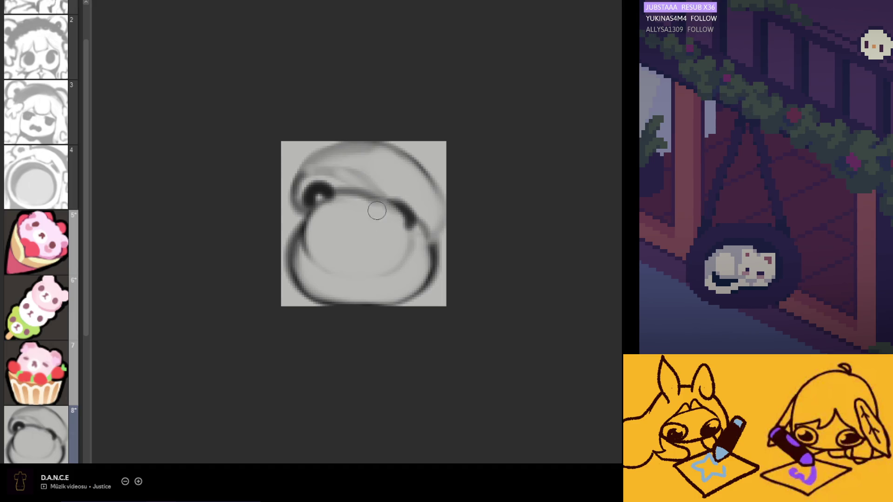
{"action": "mouse_move", "coordinate": [353, 186]}
{"action": "left_mouse_down"}
{"action": "mouse_move", "coordinate": [349, 198]}
{"action": "mouse_move", "coordinate": [321, 196]}
{"action": "mouse_move", "coordinate": [338, 188]}
{"action": "mouse_move", "coordinate": [324, 208]}
{"action": "left_mouse_up"}
{"action": "left_click", "coordinate": [331, 225]}
{"action": "left_click", "coordinate": [331, 231]}
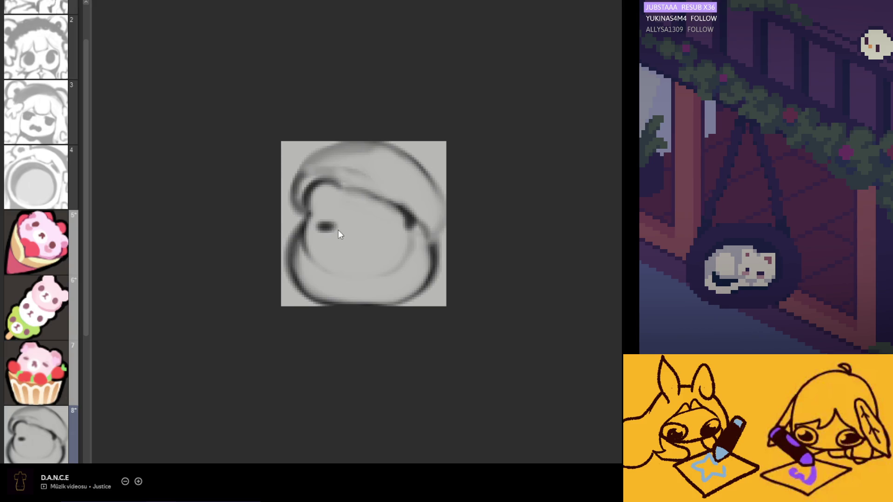
{"action": "left_click_drag", "start_coordinate": [323, 223], "coordinate": [332, 231]}
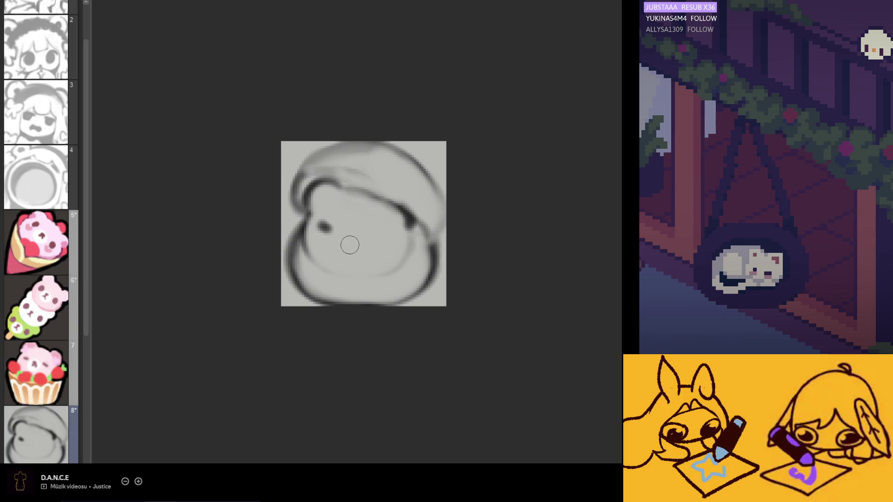
{"action": "key", "text": "ctrl+z"}
Redraw the ear curve darker and longer, and repaint the left eye slightly lower.
{"action": "left_click_drag", "start_coordinate": [311, 196], "coordinate": [326, 183]}
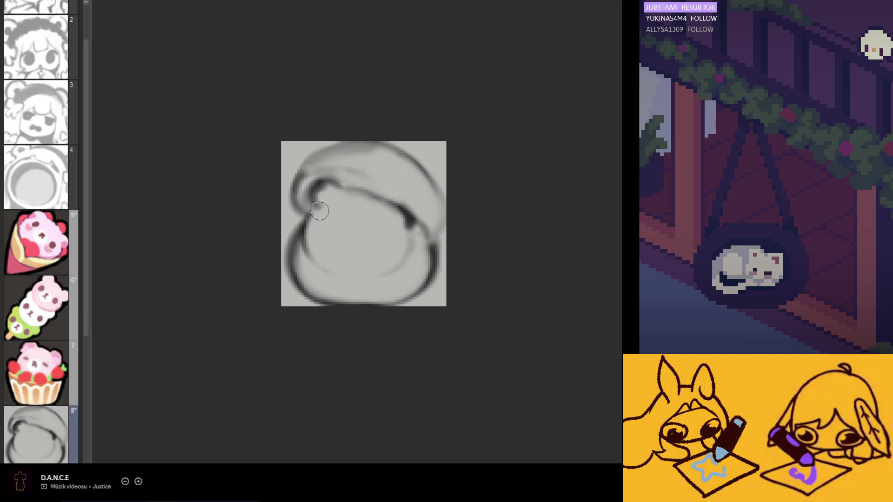
{"action": "key", "text": "ctrl+z"}
{"action": "left_click_drag", "start_coordinate": [323, 184], "coordinate": [356, 199]}
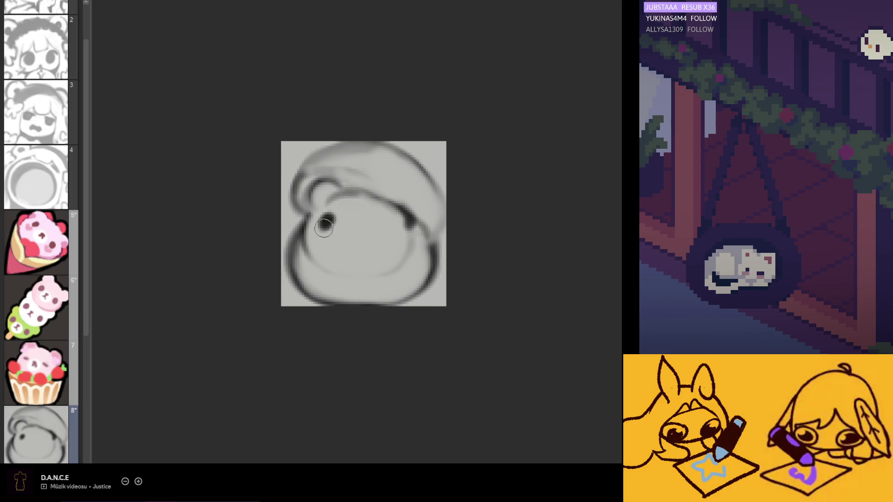
{"action": "key", "text": "ctrl+z"}
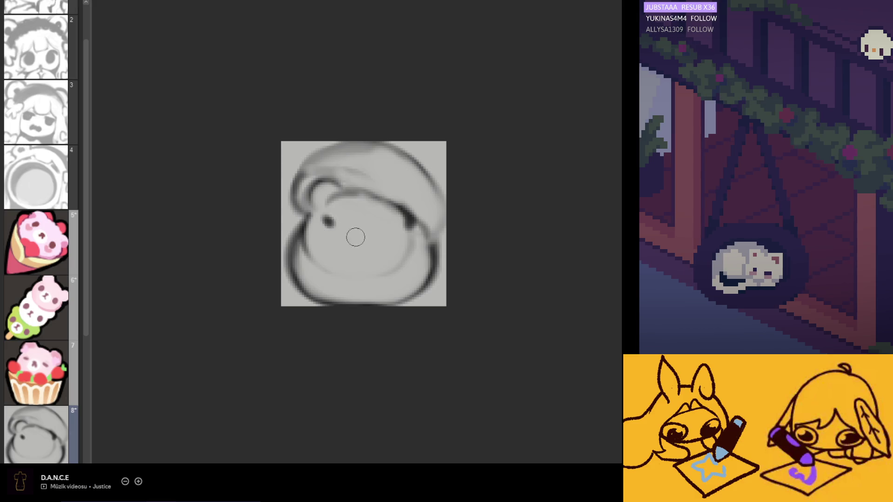
{"action": "left_click_drag", "start_coordinate": [326, 221], "coordinate": [330, 227]}
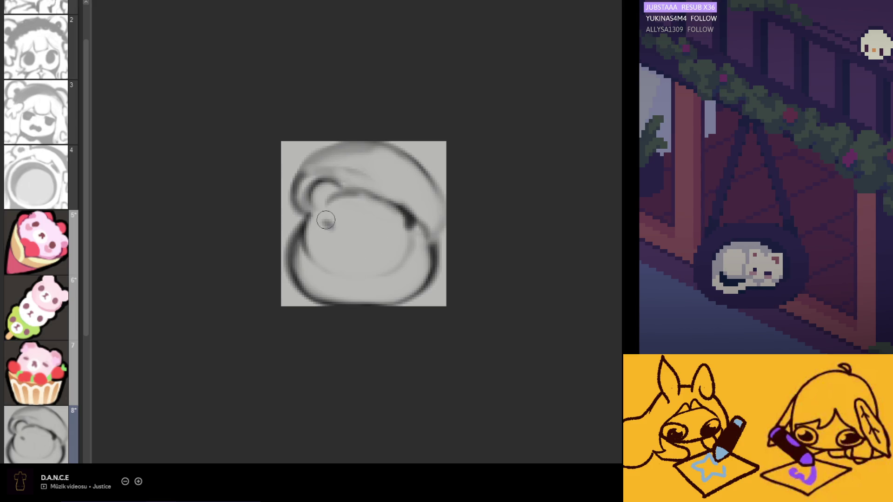
{"action": "mouse_move", "coordinate": [331, 217]}
{"action": "left_mouse_down"}
{"action": "mouse_move", "coordinate": [326, 224]}
{"action": "mouse_move", "coordinate": [366, 234]}
{"action": "mouse_move", "coordinate": [346, 239]}
{"action": "left_mouse_up"}
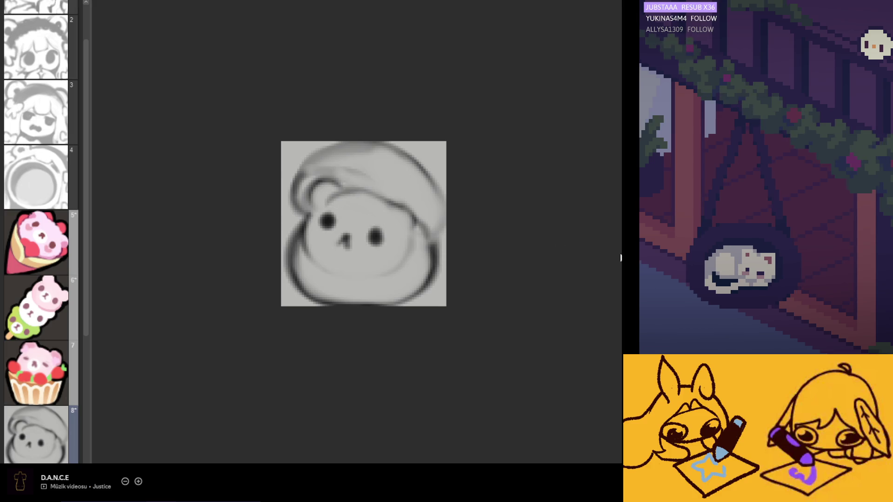
Paint a white muzzle, peach cap and base, and a soft pink face and ear.
{"action": "mouse_move", "coordinate": [350, 241]}
{"action": "left_mouse_down"}
{"action": "mouse_move", "coordinate": [342, 239]}
{"action": "mouse_move", "coordinate": [356, 234]}
{"action": "left_mouse_up"}
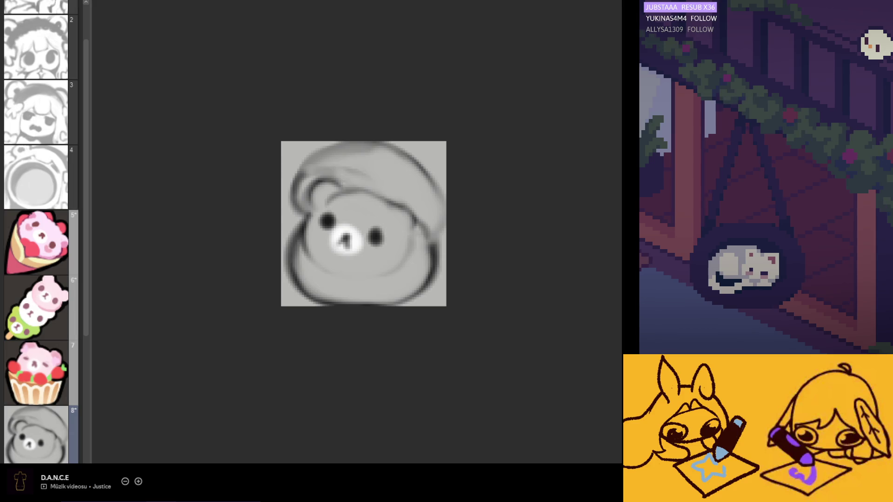
{"action": "mouse_move", "coordinate": [378, 175]}
{"action": "left_mouse_down"}
{"action": "mouse_move", "coordinate": [354, 163]}
{"action": "mouse_move", "coordinate": [317, 181]}
{"action": "mouse_move", "coordinate": [380, 198]}
{"action": "mouse_move", "coordinate": [409, 232]}
{"action": "mouse_move", "coordinate": [372, 274]}
{"action": "mouse_move", "coordinate": [317, 248]}
{"action": "mouse_move", "coordinate": [378, 269]}
{"action": "mouse_move", "coordinate": [393, 199]}
{"action": "mouse_move", "coordinate": [423, 227]}
{"action": "left_mouse_up"}
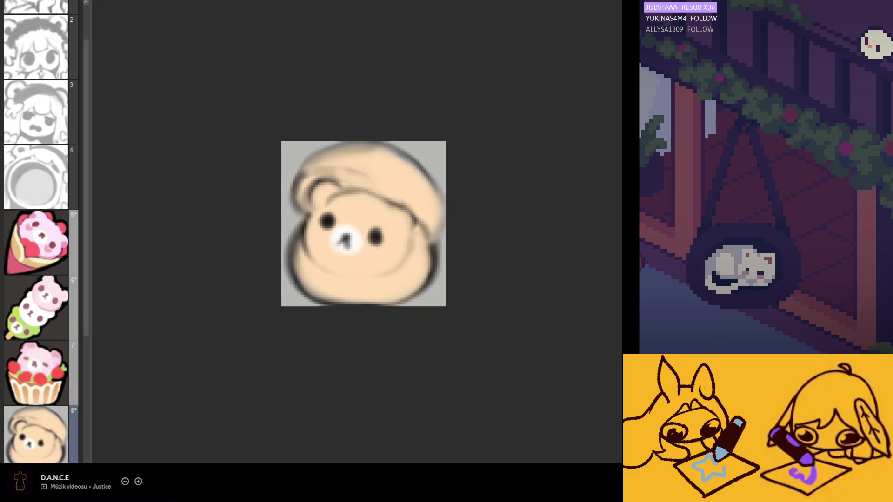
{"action": "mouse_move", "coordinate": [344, 218]}
{"action": "left_mouse_down"}
{"action": "mouse_move", "coordinate": [363, 241]}
{"action": "mouse_move", "coordinate": [391, 219]}
{"action": "mouse_move", "coordinate": [363, 251]}
{"action": "left_mouse_up"}
{"action": "left_click_drag", "start_coordinate": [337, 199], "coordinate": [325, 190]}
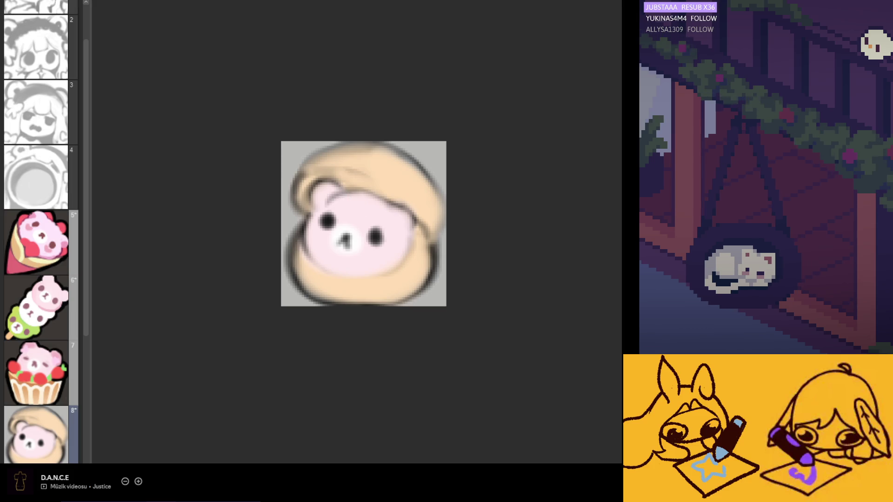
Shade the face's right side darker pink, soften it, and add a right-cheek blush.
{"action": "mouse_move", "coordinate": [409, 222]}
{"action": "left_mouse_down"}
{"action": "mouse_move", "coordinate": [372, 200]}
{"action": "mouse_move", "coordinate": [408, 249]}
{"action": "left_mouse_up"}
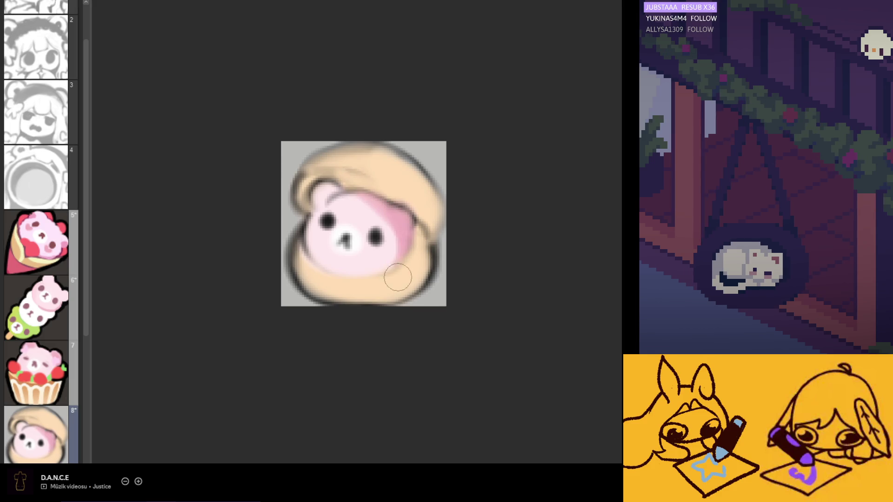
{"action": "mouse_move", "coordinate": [372, 207]}
{"action": "left_mouse_down"}
{"action": "mouse_move", "coordinate": [409, 235]}
{"action": "mouse_move", "coordinate": [367, 207]}
{"action": "mouse_move", "coordinate": [315, 203]}
{"action": "left_mouse_up"}
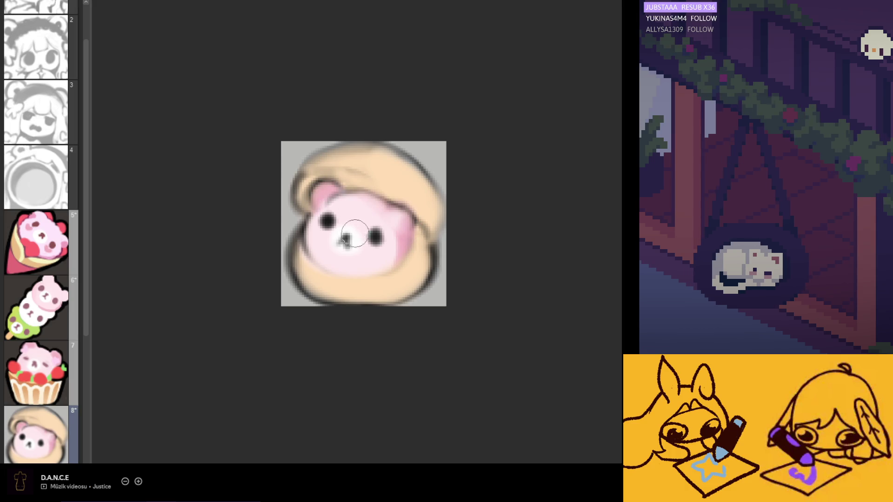
{"action": "mouse_move", "coordinate": [315, 262]}
{"action": "left_mouse_down"}
{"action": "mouse_move", "coordinate": [394, 253]}
{"action": "mouse_move", "coordinate": [317, 249]}
{"action": "left_mouse_up"}
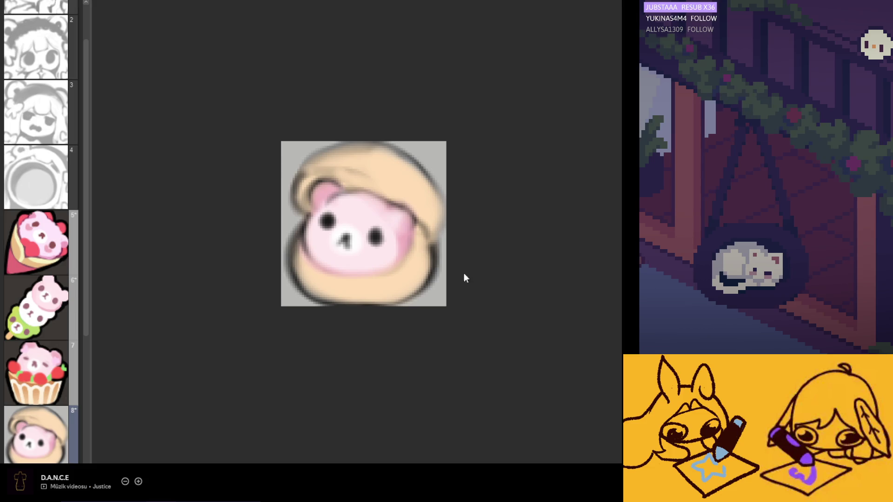
{"action": "left_click_drag", "start_coordinate": [396, 252], "coordinate": [390, 261]}
Try red blush strokes on both cheeks, then undo them.
{"action": "key", "text": "ctrl+z"}
{"action": "left_click_drag", "start_coordinate": [314, 254], "coordinate": [316, 253]}
{"action": "key", "text": "ctrl+z"}
{"action": "mouse_move", "coordinate": [377, 268]}
{"action": "left_mouse_down"}
{"action": "mouse_move", "coordinate": [367, 271]}
{"action": "mouse_move", "coordinate": [405, 251]}
{"action": "mouse_move", "coordinate": [399, 267]}
{"action": "mouse_move", "coordinate": [408, 251]}
{"action": "mouse_move", "coordinate": [370, 272]}
{"action": "mouse_move", "coordinate": [379, 277]}
{"action": "mouse_move", "coordinate": [372, 270]}
{"action": "mouse_move", "coordinate": [382, 261]}
{"action": "left_mouse_up"}
{"action": "key", "text": "ctrl+z"}
{"action": "key", "text": "ctrl+z"}
{"action": "key", "text": "ctrl+z"}
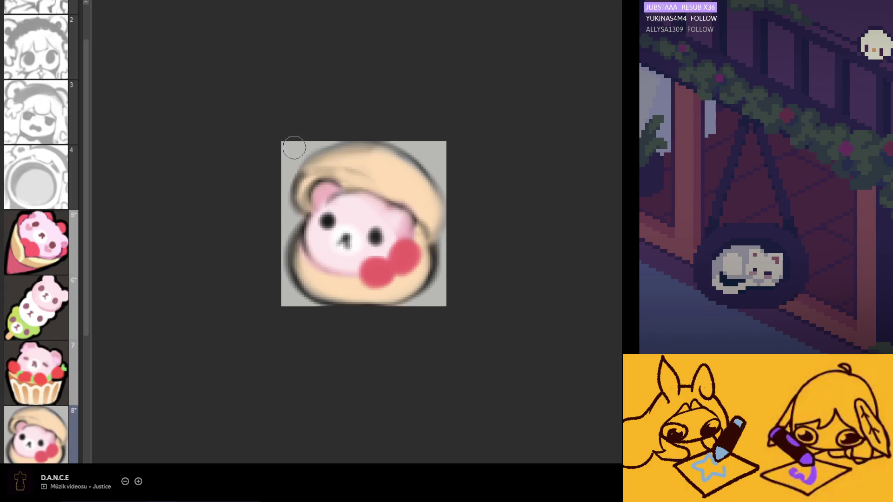
{"action": "scroll", "coordinate": [326, 147], "scroll_direction": "down", "scroll_amount": 5}
{"action": "scroll", "coordinate": [337, 173], "scroll_direction": "up", "scroll_amount": 5}
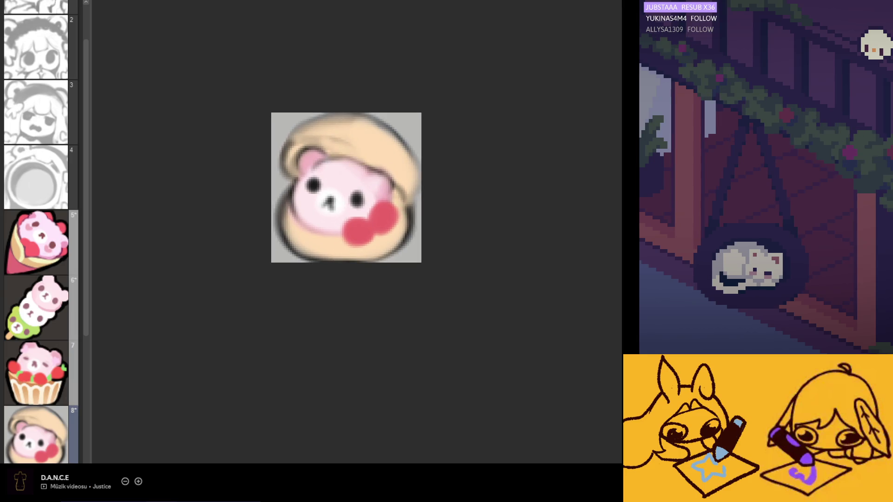
{"action": "key", "text": "ctrl+z"}
Try two red cherries on the bear's head, then undo them.
{"action": "left_click_drag", "start_coordinate": [340, 168], "coordinate": [338, 165]}
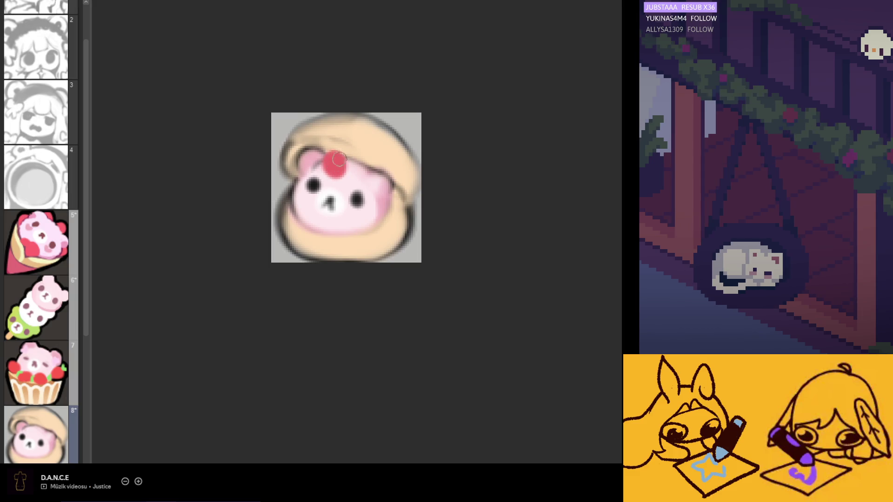
{"action": "left_click", "coordinate": [330, 163]}
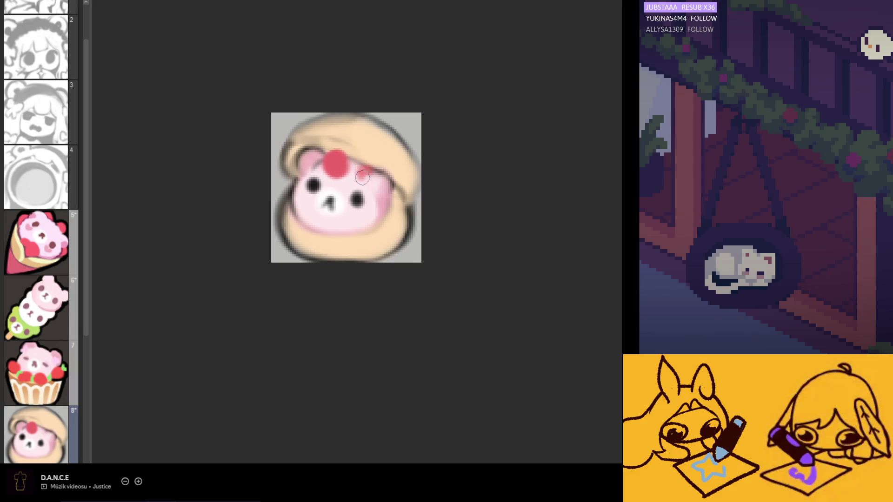
{"action": "mouse_move", "coordinate": [361, 166]}
{"action": "left_mouse_down"}
{"action": "mouse_move", "coordinate": [369, 178]}
{"action": "mouse_move", "coordinate": [366, 166]}
{"action": "left_mouse_up"}
{"action": "key", "text": "ctrl+z"}
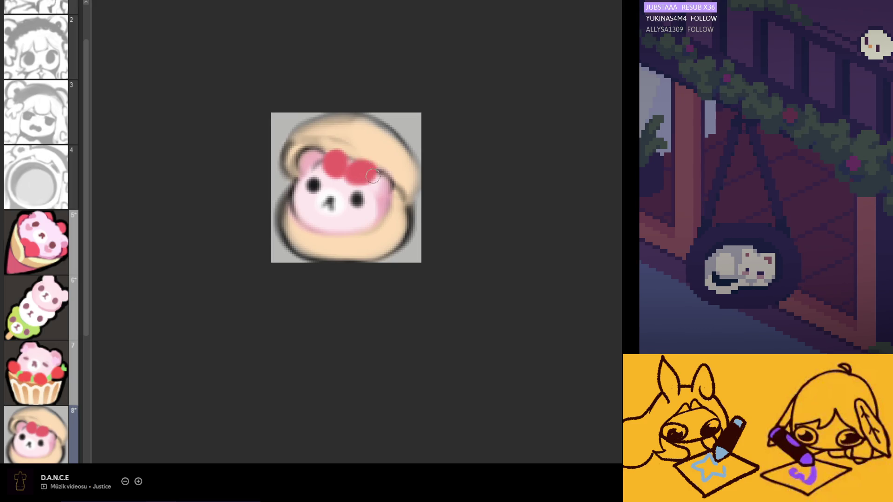
{"action": "key", "text": "ctrl+z"}
{"action": "key", "text": "ctrl+z"}
{"action": "key", "text": "ctrl+z"}
Paint red blush on both cheeks and soften the left eye and cheek.
{"action": "mouse_move", "coordinate": [380, 215]}
{"action": "left_mouse_down"}
{"action": "mouse_move", "coordinate": [366, 226]}
{"action": "mouse_move", "coordinate": [388, 219]}
{"action": "left_mouse_up"}
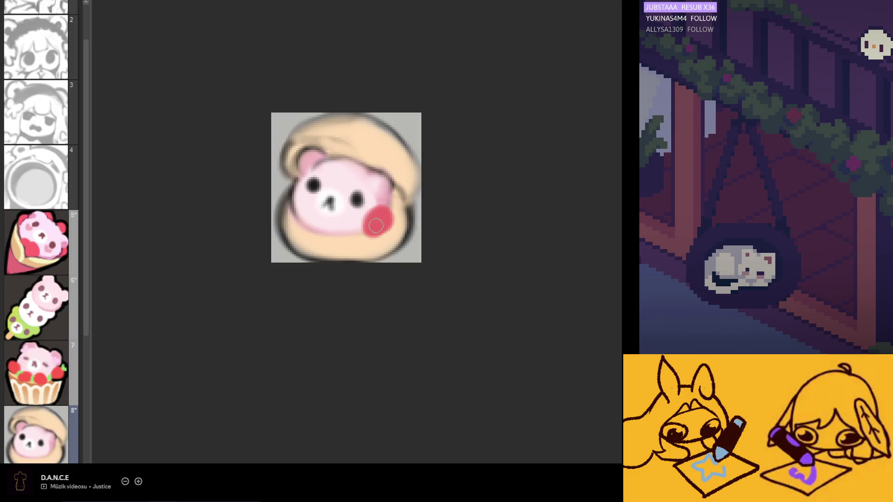
{"action": "mouse_move", "coordinate": [341, 236]}
{"action": "left_mouse_down"}
{"action": "mouse_move", "coordinate": [353, 228]}
{"action": "mouse_move", "coordinate": [341, 235]}
{"action": "left_mouse_up"}
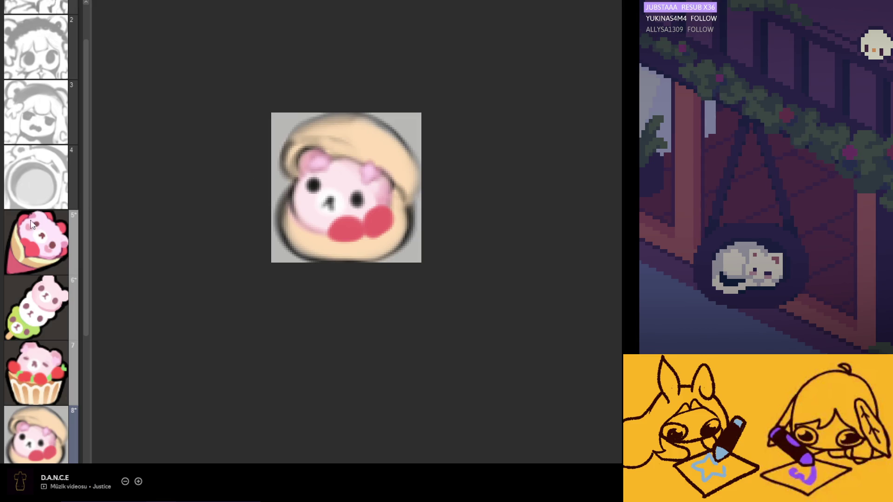
{"action": "mouse_move", "coordinate": [313, 215]}
{"action": "left_mouse_down"}
{"action": "mouse_move", "coordinate": [327, 180]}
{"action": "mouse_move", "coordinate": [309, 158]}
{"action": "mouse_move", "coordinate": [312, 140]}
{"action": "mouse_move", "coordinate": [331, 181]}
{"action": "mouse_move", "coordinate": [303, 200]}
{"action": "left_mouse_up"}
Soften the bear's face and head top, then view frame 7's cupcake bear.
{"action": "mouse_move", "coordinate": [367, 204]}
{"action": "left_mouse_down"}
{"action": "mouse_move", "coordinate": [391, 218]}
{"action": "mouse_move", "coordinate": [348, 119]}
{"action": "mouse_move", "coordinate": [347, 139]}
{"action": "left_mouse_up"}
{"action": "scroll", "coordinate": [347, 159], "scroll_direction": "down", "scroll_amount": 1}
{"action": "scroll", "coordinate": [336, 201], "scroll_direction": "down", "scroll_amount": 3}
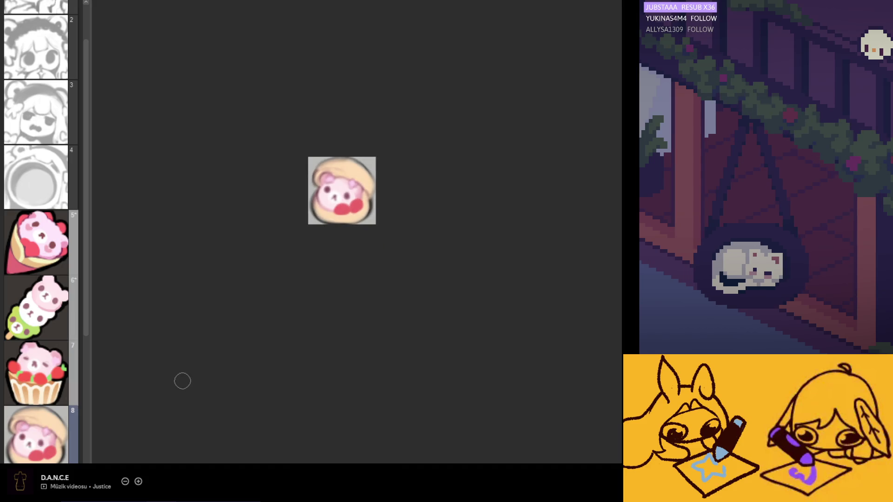
{"action": "left_click", "coordinate": [77, 394]}
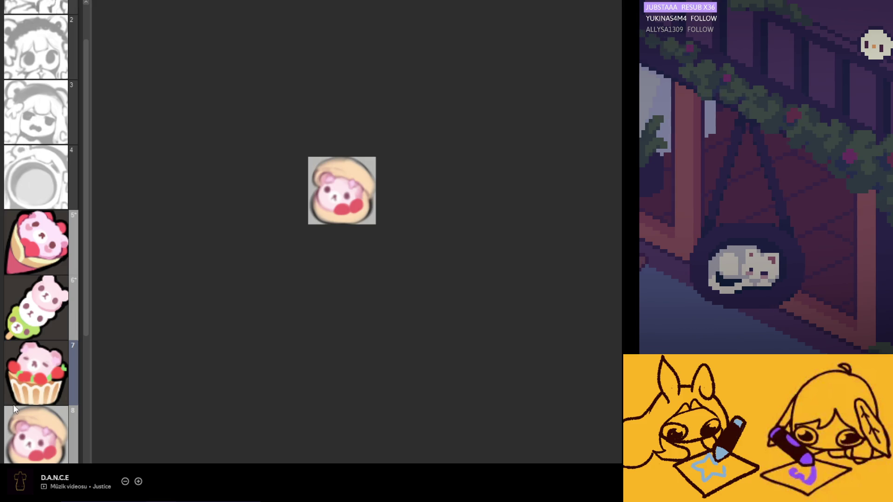
Delete frame 8's grey background and move to blank frame 9 for the new base.
{"action": "scroll", "coordinate": [26, 409], "scroll_direction": "down", "scroll_amount": 2}
{"action": "left_click", "coordinate": [45, 366]}
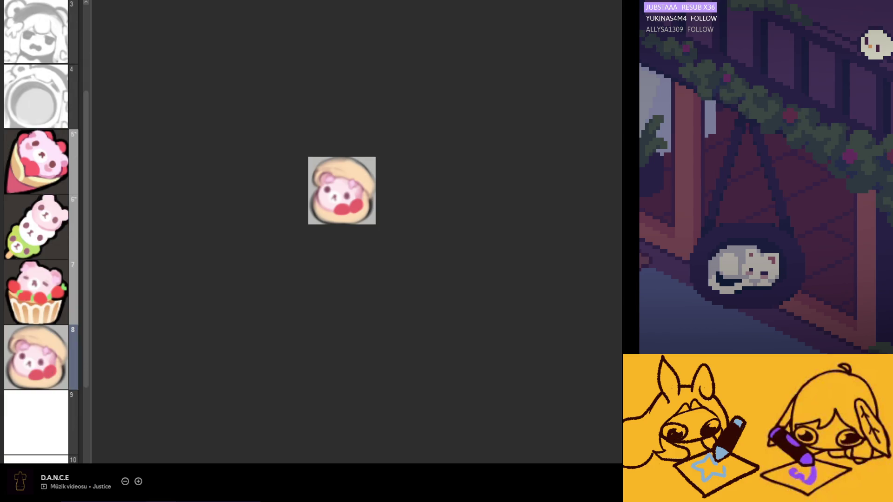
{"action": "key", "text": "Delete"}
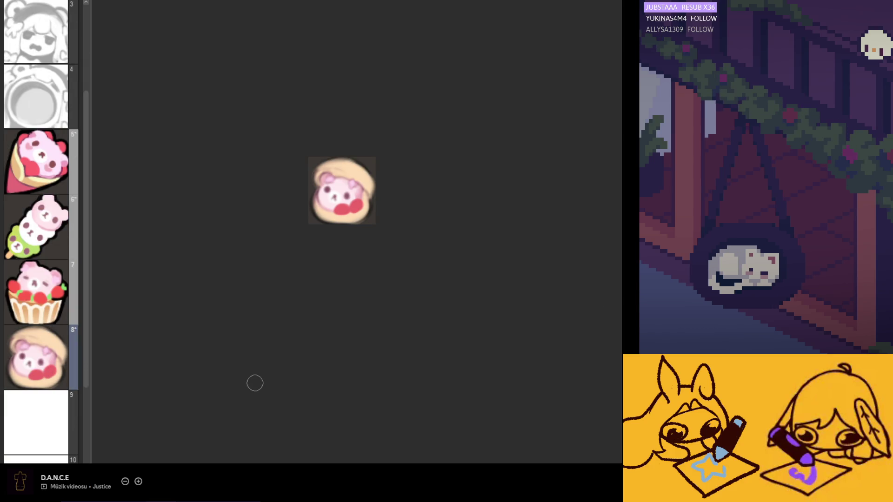
{"action": "left_click", "coordinate": [32, 423]}
{"action": "scroll", "coordinate": [338, 247], "scroll_direction": "up", "scroll_amount": 5}
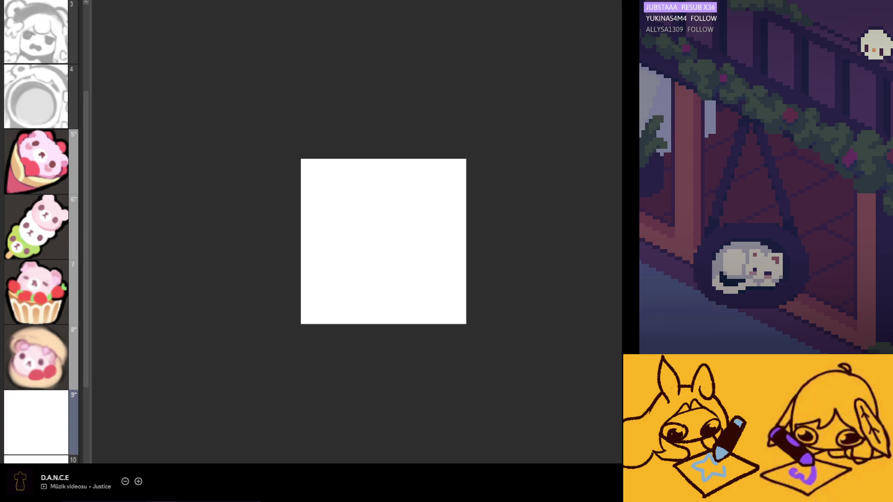
{"action": "left_click", "coordinate": [331, 272]}
Paint a peach base on frame 9 and trim its lower-left and right edges evenly.
{"action": "mouse_move", "coordinate": [331, 272]}
{"action": "left_mouse_down"}
{"action": "mouse_move", "coordinate": [325, 245]}
{"action": "mouse_move", "coordinate": [350, 302]}
{"action": "mouse_move", "coordinate": [338, 303]}
{"action": "mouse_move", "coordinate": [331, 237]}
{"action": "mouse_move", "coordinate": [368, 228]}
{"action": "mouse_move", "coordinate": [321, 233]}
{"action": "mouse_move", "coordinate": [391, 214]}
{"action": "mouse_move", "coordinate": [408, 219]}
{"action": "mouse_move", "coordinate": [403, 210]}
{"action": "mouse_move", "coordinate": [339, 218]}
{"action": "left_mouse_up"}
{"action": "mouse_move", "coordinate": [326, 281]}
{"action": "left_mouse_down"}
{"action": "mouse_move", "coordinate": [389, 303]}
{"action": "mouse_move", "coordinate": [327, 295]}
{"action": "mouse_move", "coordinate": [334, 301]}
{"action": "mouse_move", "coordinate": [309, 306]}
{"action": "mouse_move", "coordinate": [381, 309]}
{"action": "mouse_move", "coordinate": [440, 291]}
{"action": "mouse_move", "coordinate": [444, 255]}
{"action": "mouse_move", "coordinate": [417, 211]}
{"action": "mouse_move", "coordinate": [417, 239]}
{"action": "mouse_move", "coordinate": [391, 277]}
{"action": "mouse_move", "coordinate": [343, 210]}
{"action": "mouse_move", "coordinate": [333, 219]}
{"action": "mouse_move", "coordinate": [319, 259]}
{"action": "mouse_move", "coordinate": [322, 287]}
{"action": "mouse_move", "coordinate": [372, 309]}
{"action": "left_mouse_up"}
{"action": "mouse_move", "coordinate": [299, 312]}
{"action": "left_mouse_down"}
{"action": "mouse_move", "coordinate": [478, 299]}
{"action": "mouse_move", "coordinate": [462, 249]}
{"action": "mouse_move", "coordinate": [464, 285]}
{"action": "mouse_move", "coordinate": [458, 200]}
{"action": "mouse_move", "coordinate": [391, 171]}
{"action": "mouse_move", "coordinate": [323, 195]}
{"action": "mouse_move", "coordinate": [375, 173]}
{"action": "left_mouse_up"}
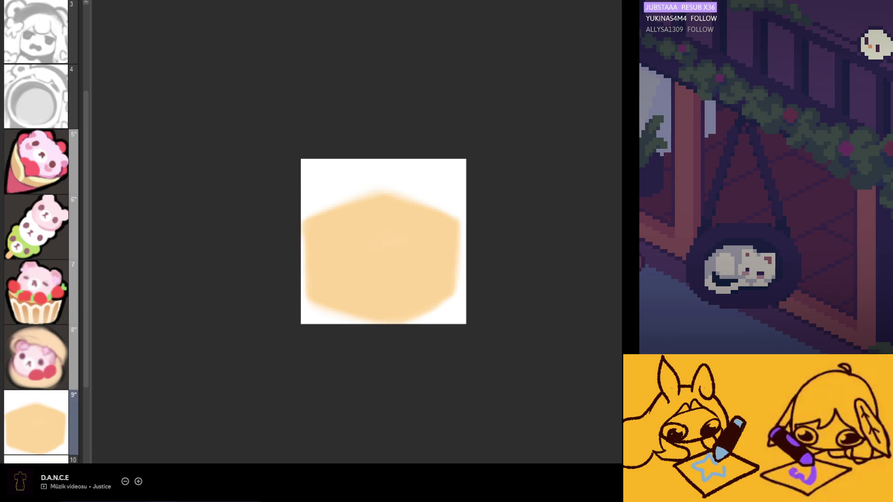
Shade the cube's left and right faces brown and begin a dark chocolate top.
{"action": "left_click_drag", "start_coordinate": [302, 240], "coordinate": [353, 260]}
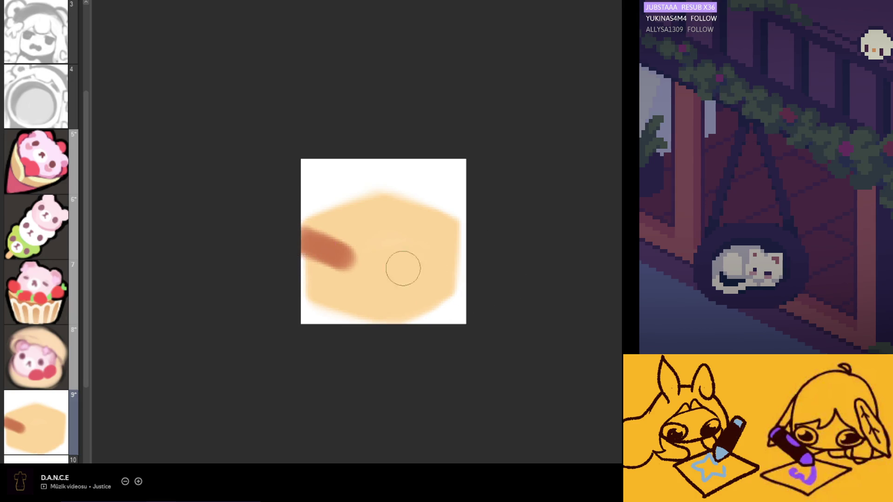
{"action": "key", "text": "ctrl+z"}
{"action": "mouse_move", "coordinate": [307, 233]}
{"action": "left_mouse_down"}
{"action": "mouse_move", "coordinate": [355, 247]}
{"action": "mouse_move", "coordinate": [321, 312]}
{"action": "mouse_move", "coordinate": [325, 295]}
{"action": "mouse_move", "coordinate": [359, 320]}
{"action": "mouse_move", "coordinate": [369, 223]}
{"action": "mouse_move", "coordinate": [386, 197]}
{"action": "left_mouse_up"}
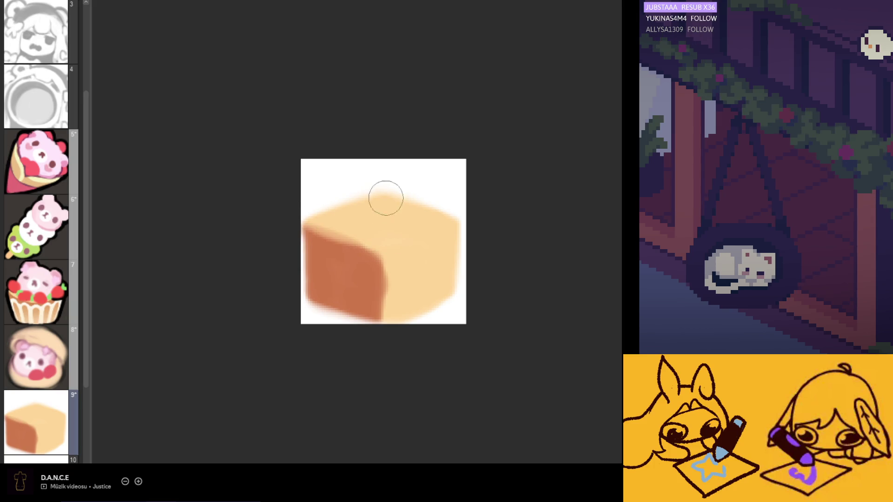
{"action": "mouse_move", "coordinate": [414, 256]}
{"action": "left_mouse_down"}
{"action": "mouse_move", "coordinate": [442, 233]}
{"action": "mouse_move", "coordinate": [446, 260]}
{"action": "mouse_move", "coordinate": [400, 284]}
{"action": "left_mouse_up"}
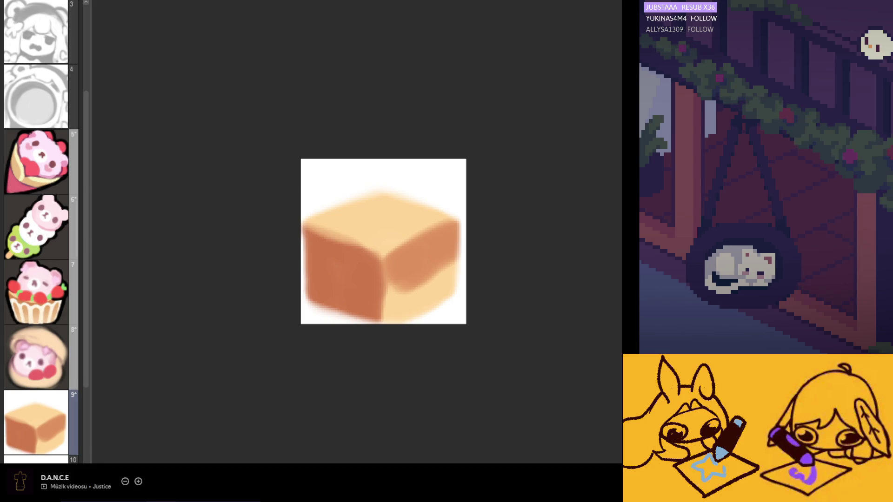
{"action": "mouse_move", "coordinate": [414, 267]}
{"action": "left_mouse_down"}
{"action": "mouse_move", "coordinate": [404, 302]}
{"action": "mouse_move", "coordinate": [401, 269]}
{"action": "mouse_move", "coordinate": [396, 305]}
{"action": "mouse_move", "coordinate": [373, 263]}
{"action": "mouse_move", "coordinate": [370, 323]}
{"action": "left_mouse_up"}
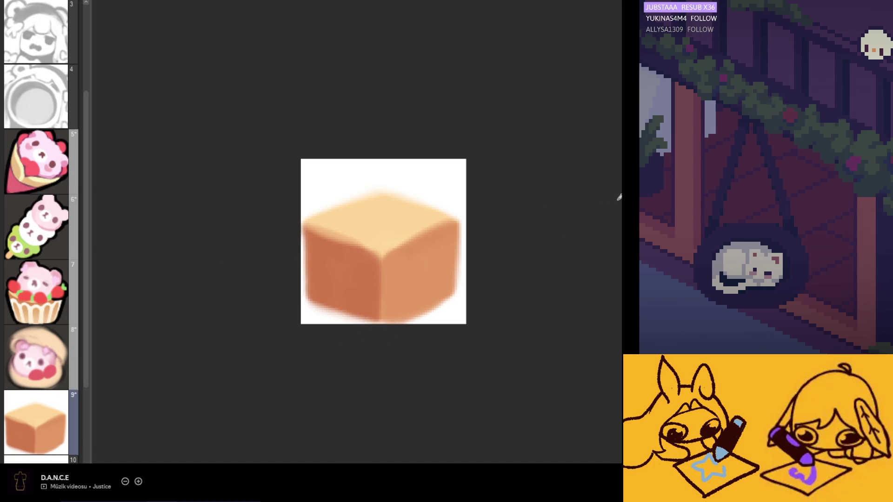
{"action": "mouse_move", "coordinate": [339, 214]}
{"action": "left_mouse_down"}
{"action": "mouse_move", "coordinate": [388, 201]}
{"action": "mouse_move", "coordinate": [331, 229]}
{"action": "mouse_move", "coordinate": [398, 215]}
{"action": "mouse_move", "coordinate": [424, 225]}
{"action": "mouse_move", "coordinate": [442, 211]}
{"action": "mouse_move", "coordinate": [393, 245]}
{"action": "left_mouse_up"}
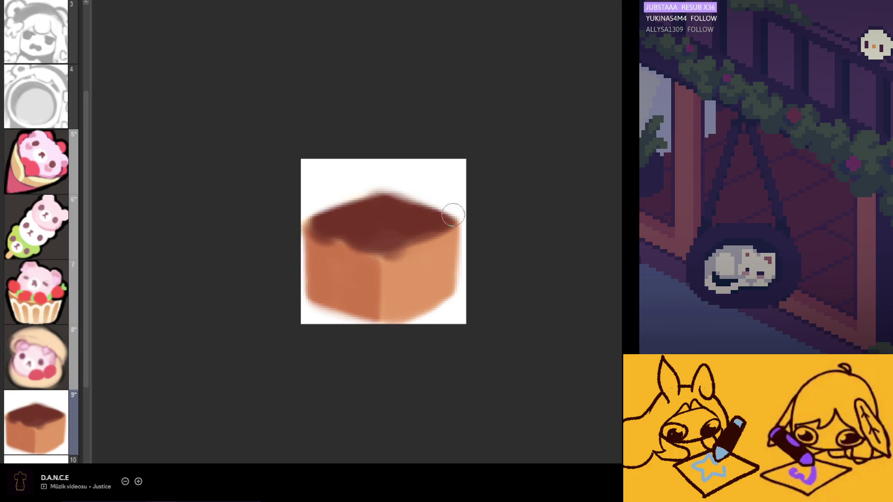
Paint chocolate drips along the top edge and a pale pink head with two ears.
{"action": "mouse_move", "coordinate": [322, 231]}
{"action": "left_mouse_down"}
{"action": "mouse_move", "coordinate": [325, 249]}
{"action": "mouse_move", "coordinate": [339, 235]}
{"action": "mouse_move", "coordinate": [358, 252]}
{"action": "mouse_move", "coordinate": [400, 245]}
{"action": "mouse_move", "coordinate": [367, 213]}
{"action": "mouse_move", "coordinate": [325, 211]}
{"action": "mouse_move", "coordinate": [383, 200]}
{"action": "mouse_move", "coordinate": [424, 228]}
{"action": "left_mouse_up"}
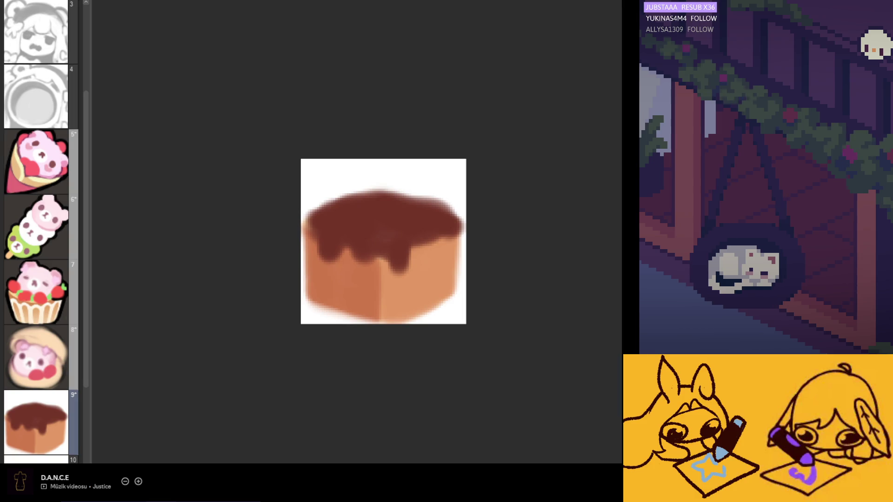
{"action": "mouse_move", "coordinate": [392, 205]}
{"action": "left_mouse_down"}
{"action": "mouse_move", "coordinate": [407, 193]}
{"action": "mouse_move", "coordinate": [381, 197]}
{"action": "mouse_move", "coordinate": [400, 205]}
{"action": "mouse_move", "coordinate": [365, 197]}
{"action": "mouse_move", "coordinate": [378, 209]}
{"action": "mouse_move", "coordinate": [410, 206]}
{"action": "mouse_move", "coordinate": [421, 186]}
{"action": "mouse_move", "coordinate": [413, 212]}
{"action": "left_mouse_up"}
{"action": "left_click_drag", "start_coordinate": [421, 178], "coordinate": [371, 176]}
Fill out the head, draw the bear's face with an ω mouth, and compare with frame 8.
{"action": "left_click_drag", "start_coordinate": [368, 217], "coordinate": [370, 209]}
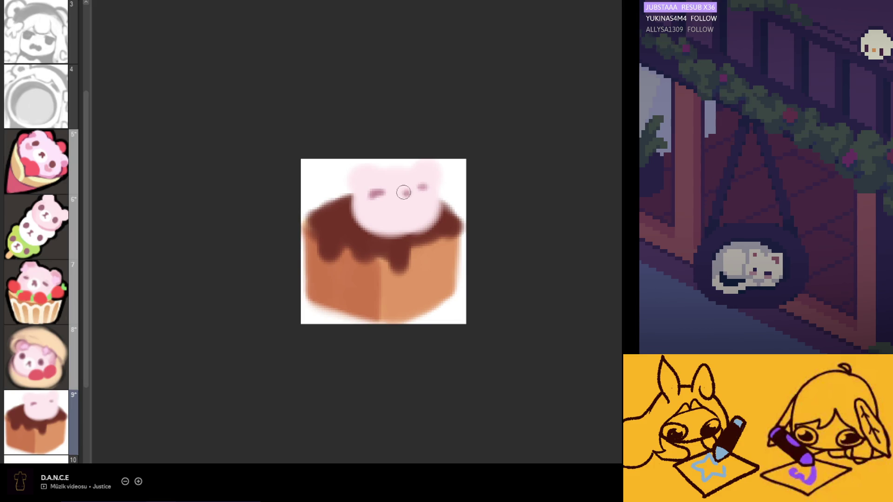
{"action": "left_click_drag", "start_coordinate": [407, 192], "coordinate": [398, 194]}
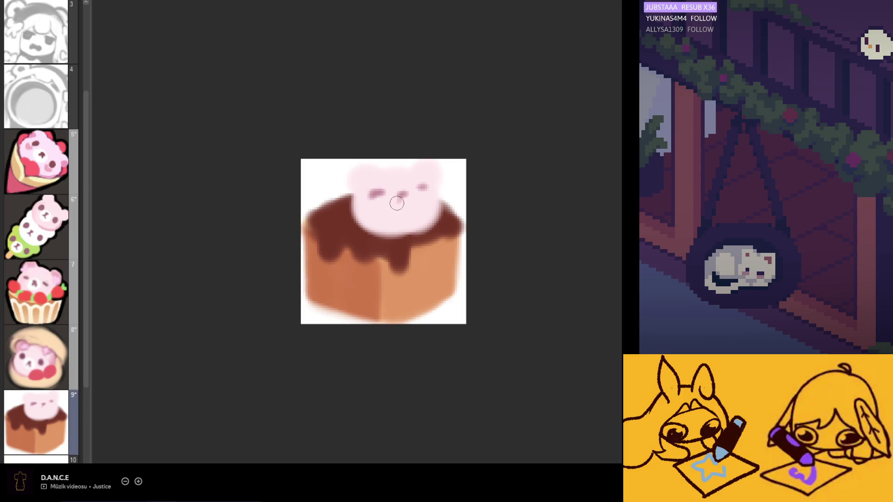
{"action": "mouse_move", "coordinate": [401, 197]}
{"action": "left_mouse_down"}
{"action": "mouse_move", "coordinate": [413, 202]}
{"action": "mouse_move", "coordinate": [375, 194]}
{"action": "left_mouse_up"}
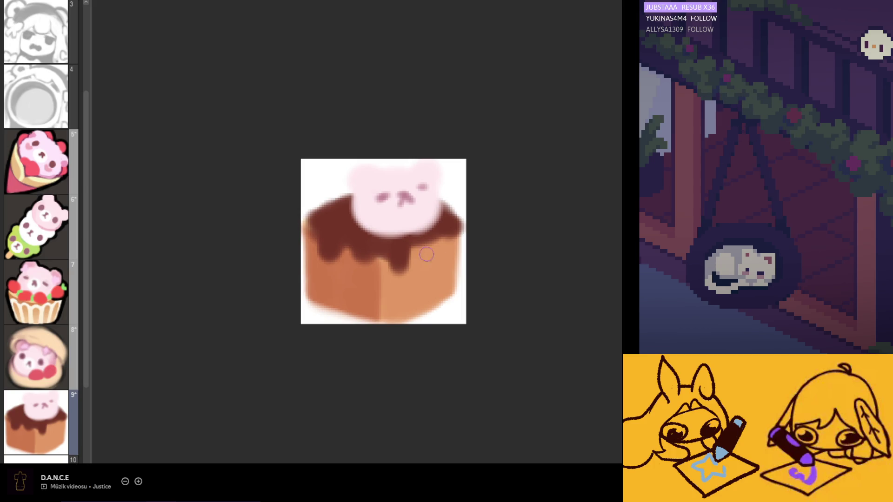
{"action": "left_click", "coordinate": [26, 355]}
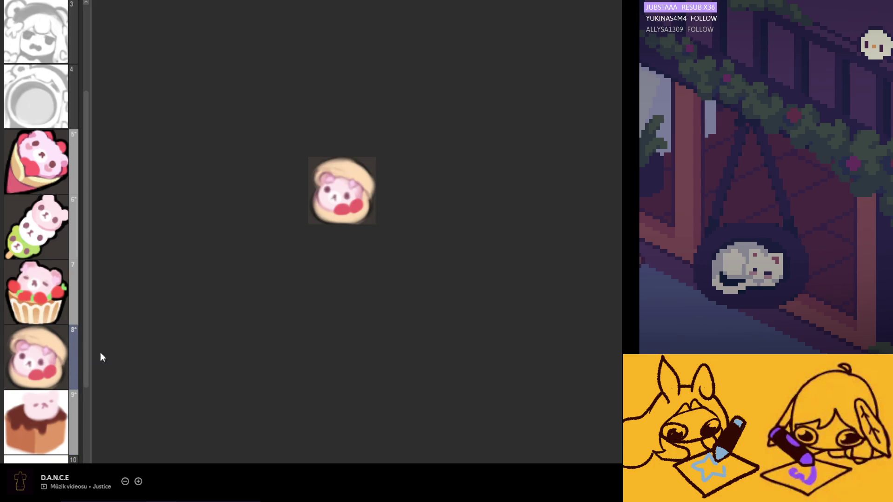
{"action": "scroll", "coordinate": [82, 400], "scroll_direction": "down", "scroll_amount": 2}
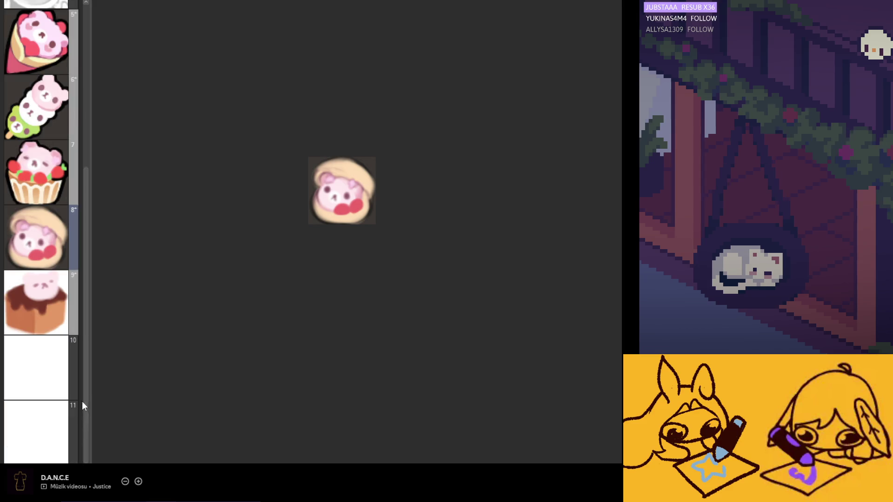
On frame 9, paint a red strawberry beside the bear and a darker brown stick.
{"action": "left_click", "coordinate": [32, 307]}
{"action": "mouse_move", "coordinate": [362, 229]}
{"action": "left_mouse_down"}
{"action": "mouse_move", "coordinate": [357, 206]}
{"action": "mouse_move", "coordinate": [324, 201]}
{"action": "mouse_move", "coordinate": [343, 189]}
{"action": "left_mouse_up"}
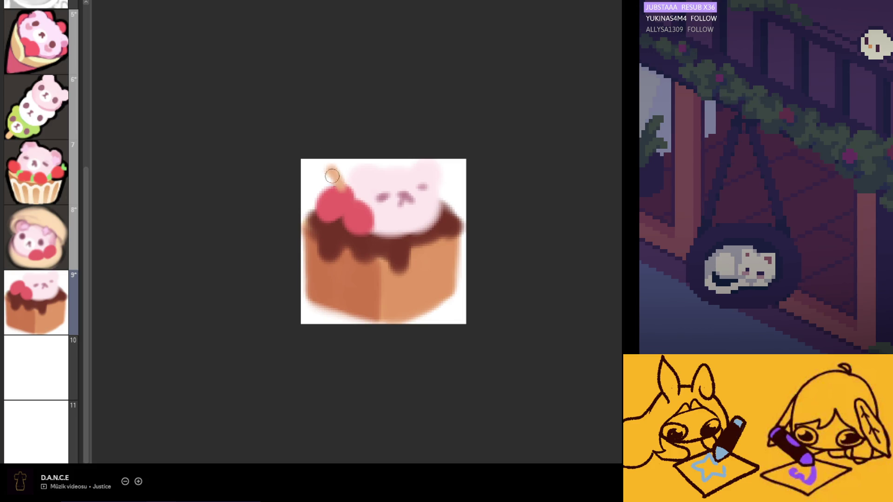
{"action": "mouse_move", "coordinate": [324, 169]}
{"action": "left_mouse_down"}
{"action": "mouse_move", "coordinate": [338, 183]}
{"action": "mouse_move", "coordinate": [308, 183]}
{"action": "left_mouse_up"}
{"action": "key", "text": "ctrl+z"}
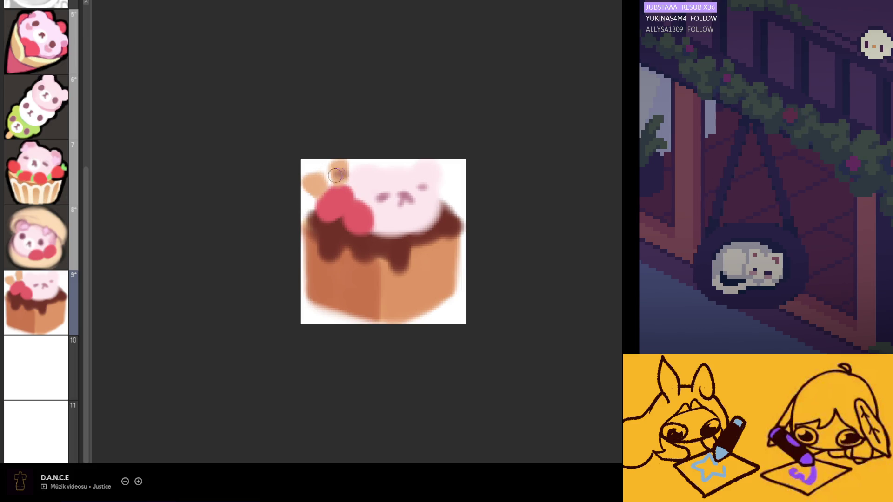
{"action": "left_click_drag", "start_coordinate": [321, 182], "coordinate": [316, 196]}
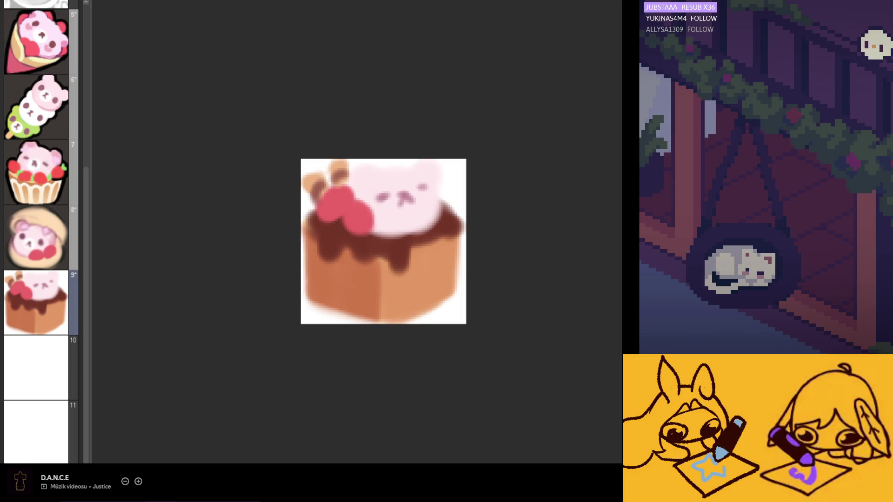
Draw dark outlines along the cake's left edge and around the sticks.
{"action": "mouse_move", "coordinate": [305, 215]}
{"action": "left_mouse_down"}
{"action": "mouse_move", "coordinate": [305, 303]}
{"action": "mouse_move", "coordinate": [381, 321]}
{"action": "mouse_move", "coordinate": [456, 295]}
{"action": "mouse_move", "coordinate": [463, 215]}
{"action": "mouse_move", "coordinate": [401, 163]}
{"action": "mouse_move", "coordinate": [328, 191]}
{"action": "left_mouse_up"}
{"action": "mouse_move", "coordinate": [313, 174]}
{"action": "left_mouse_down"}
{"action": "mouse_move", "coordinate": [303, 204]}
{"action": "mouse_move", "coordinate": [300, 189]}
{"action": "left_mouse_up"}
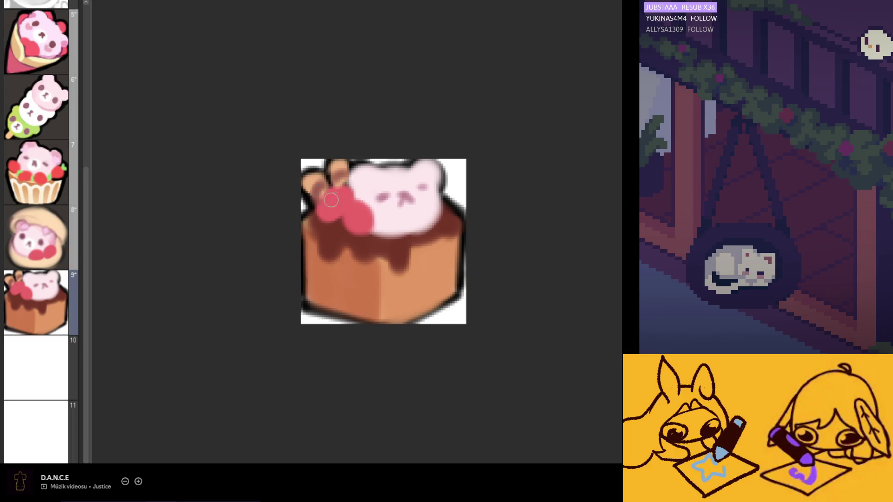
{"action": "scroll", "coordinate": [331, 200], "scroll_direction": "down", "scroll_amount": 3}
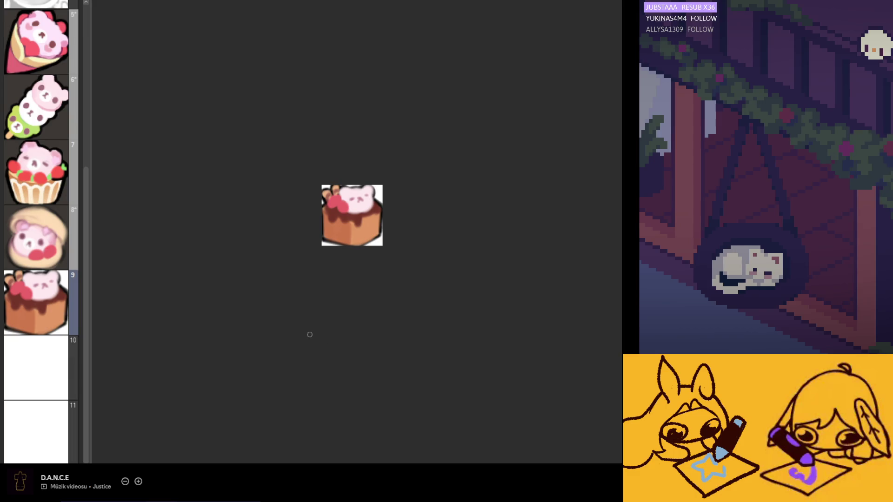
Zoom in and flip between frames 9 and 10, ending on frame 8's bun bear for reference.
{"action": "left_click", "coordinate": [47, 247]}
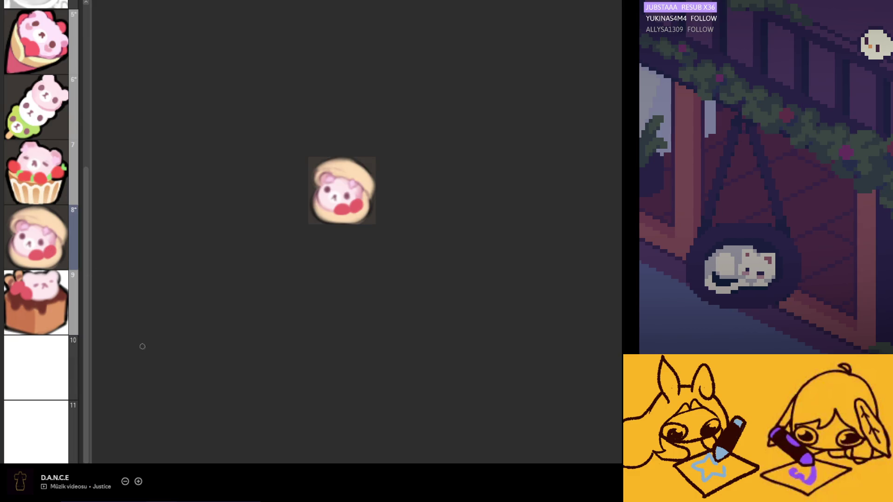
{"action": "left_click", "coordinate": [54, 309]}
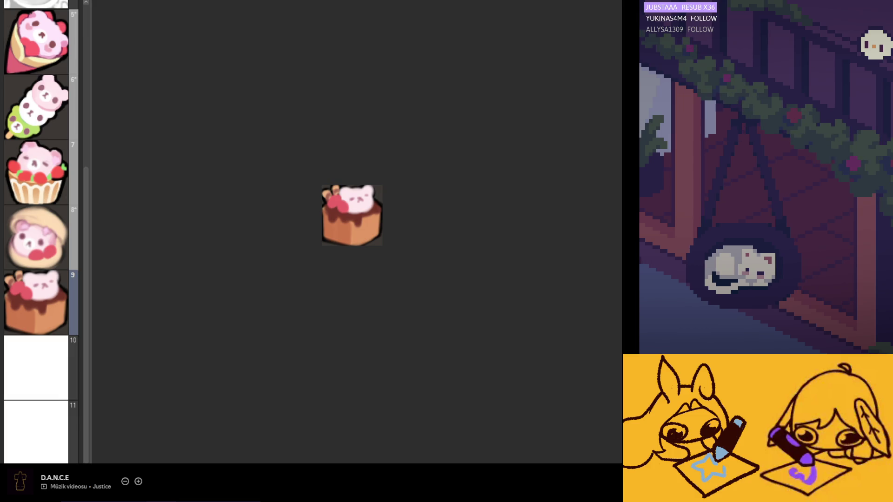
{"action": "left_click", "coordinate": [79, 340]}
{"action": "scroll", "coordinate": [386, 239], "scroll_direction": "up", "scroll_amount": 4}
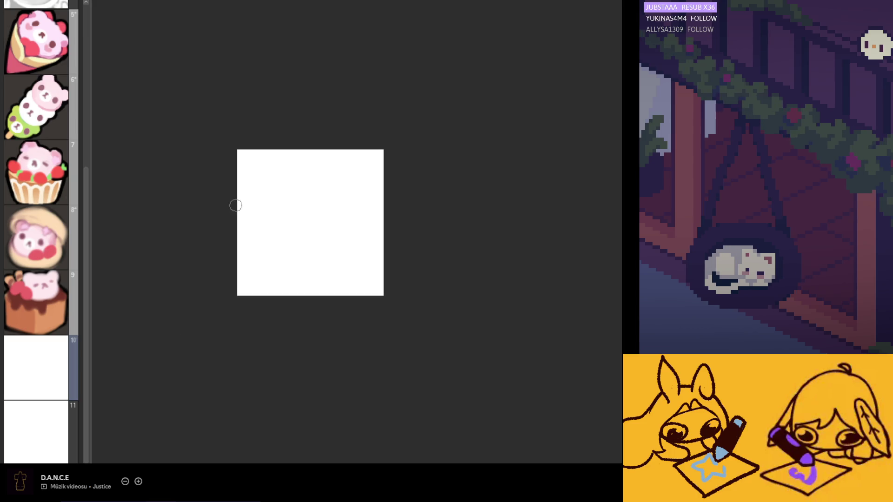
{"action": "left_click", "coordinate": [73, 243]}
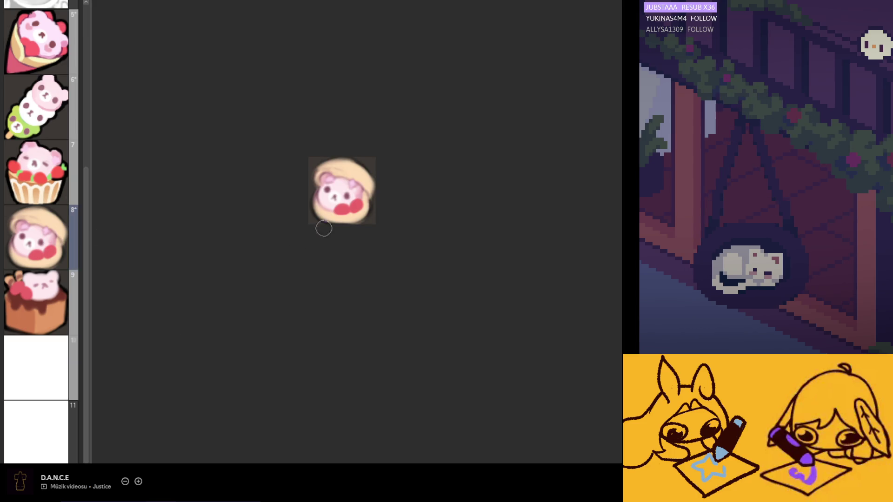
Airbrush a soft peach rounded blob on frame 10, then brush a pale pink blob over its top.
{"action": "left_click", "coordinate": [30, 368]}
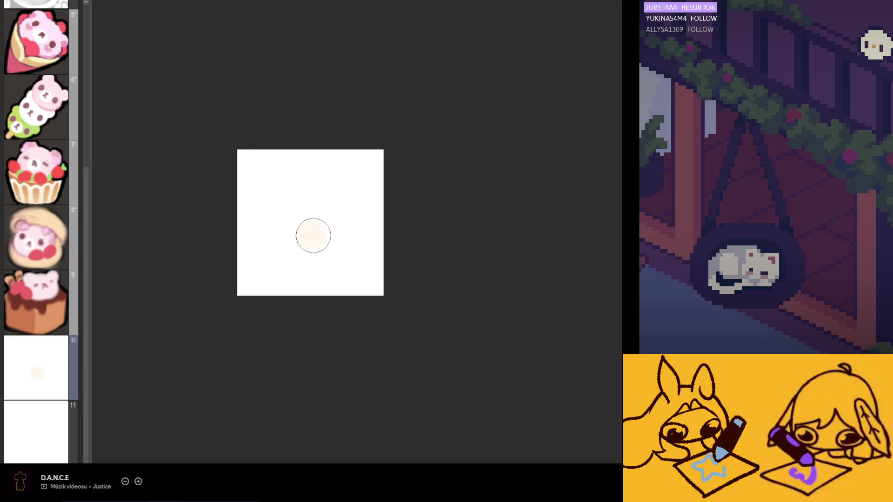
{"action": "mouse_move", "coordinate": [325, 223]}
{"action": "left_mouse_down"}
{"action": "mouse_move", "coordinate": [312, 215]}
{"action": "mouse_move", "coordinate": [331, 236]}
{"action": "mouse_move", "coordinate": [288, 227]}
{"action": "mouse_move", "coordinate": [333, 239]}
{"action": "mouse_move", "coordinate": [291, 228]}
{"action": "mouse_move", "coordinate": [291, 249]}
{"action": "mouse_move", "coordinate": [339, 245]}
{"action": "left_mouse_up"}
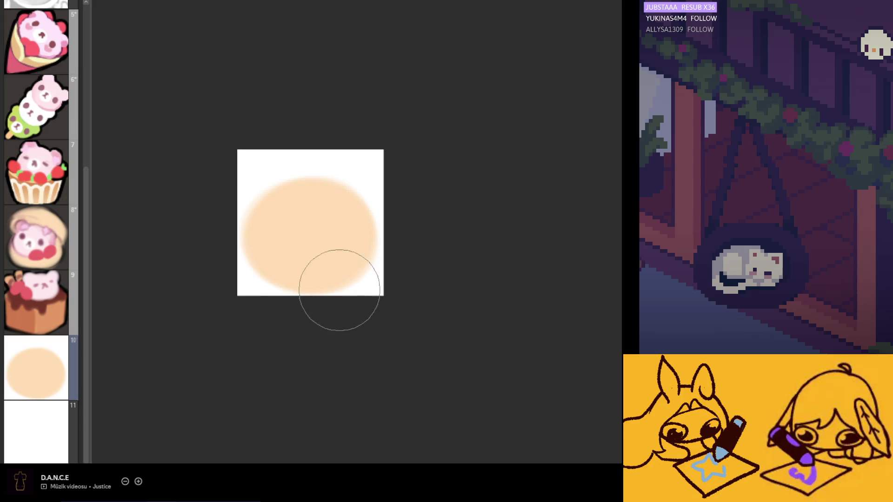
{"action": "mouse_move", "coordinate": [269, 241]}
{"action": "left_mouse_down"}
{"action": "mouse_move", "coordinate": [263, 265]}
{"action": "mouse_move", "coordinate": [278, 259]}
{"action": "mouse_move", "coordinate": [261, 258]}
{"action": "left_mouse_up"}
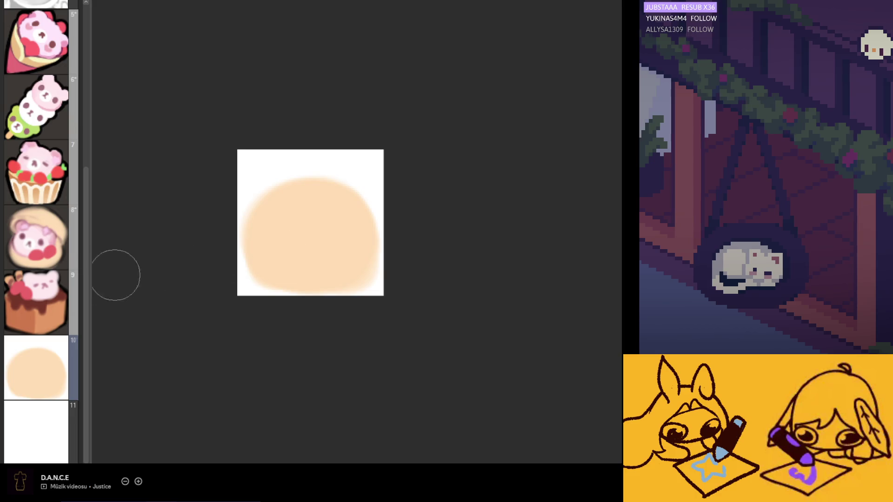
{"action": "key", "text": "Left"}
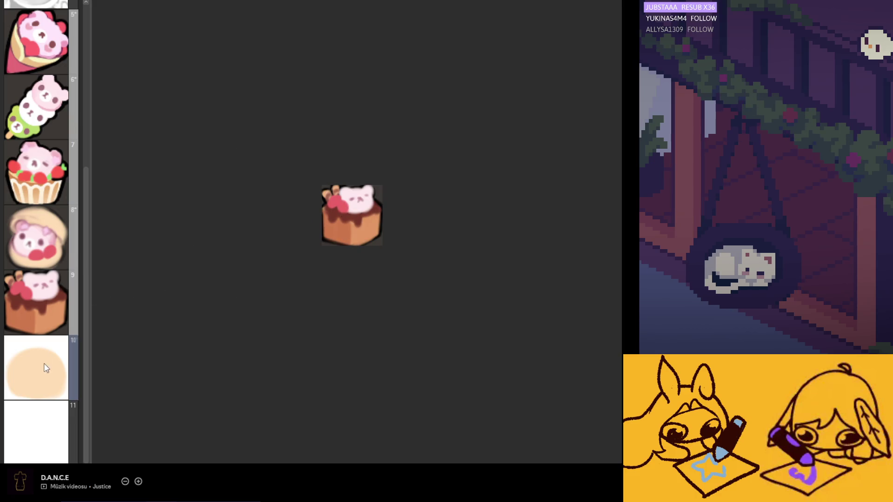
{"action": "left_click", "coordinate": [46, 368]}
{"action": "mouse_move", "coordinate": [325, 213]}
{"action": "left_mouse_down"}
{"action": "mouse_move", "coordinate": [319, 221]}
{"action": "mouse_move", "coordinate": [302, 200]}
{"action": "mouse_move", "coordinate": [299, 213]}
{"action": "mouse_move", "coordinate": [325, 205]}
{"action": "mouse_move", "coordinate": [312, 225]}
{"action": "left_mouse_up"}
Replace the pink blob with left and right round ears, and add a vertical symmetry ruler through the centre.
{"action": "key", "text": "ctrl+z"}
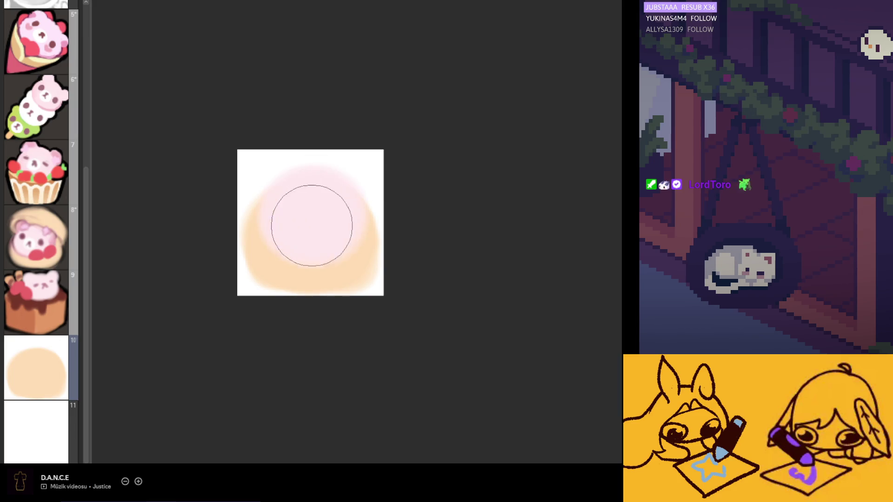
{"action": "mouse_move", "coordinate": [287, 179]}
{"action": "left_mouse_down"}
{"action": "mouse_move", "coordinate": [273, 168]}
{"action": "mouse_move", "coordinate": [273, 188]}
{"action": "left_mouse_up"}
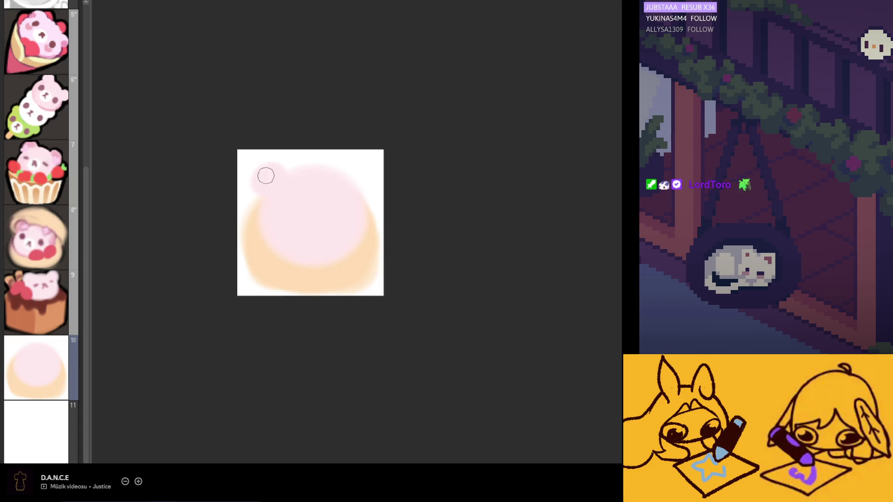
{"action": "mouse_move", "coordinate": [348, 165]}
{"action": "left_mouse_down"}
{"action": "mouse_move", "coordinate": [342, 177]}
{"action": "mouse_move", "coordinate": [364, 195]}
{"action": "left_mouse_up"}
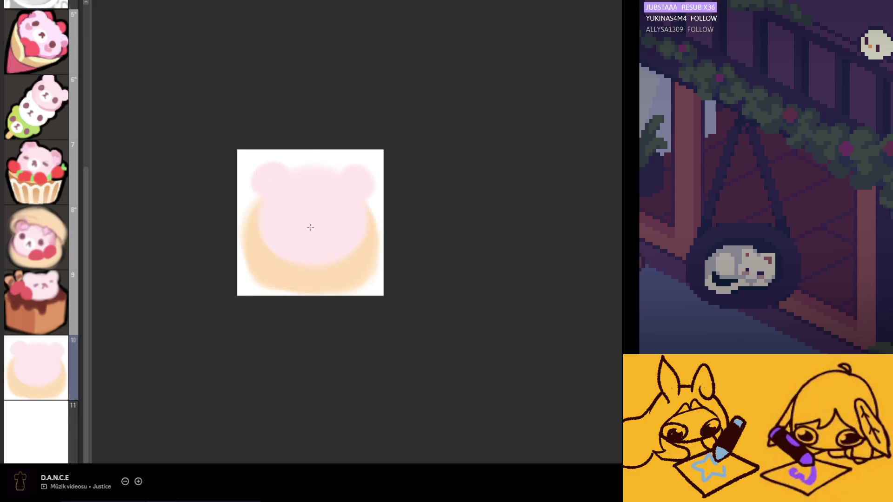
{"action": "left_click_drag", "start_coordinate": [310, 227], "coordinate": [313, 227]}
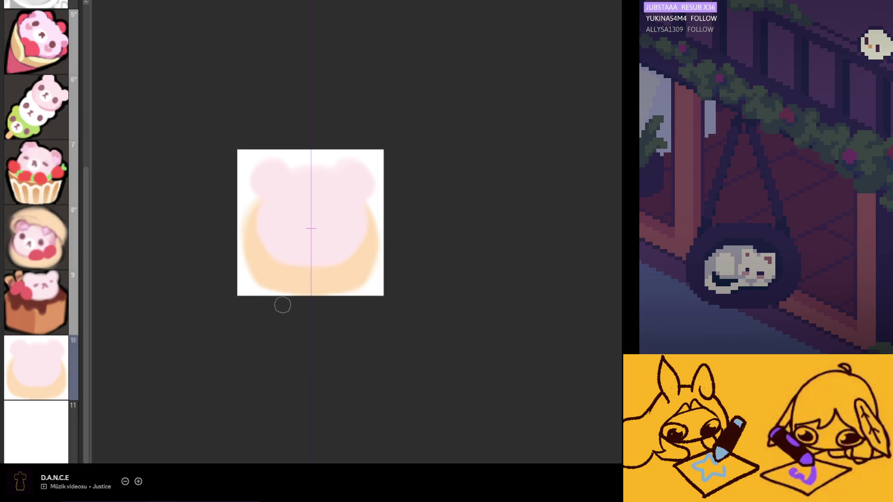
Paint pale strokes over the peach base and blush the inside of both ears pink.
{"action": "mouse_move", "coordinate": [256, 202]}
{"action": "left_mouse_down"}
{"action": "mouse_move", "coordinate": [271, 265]}
{"action": "mouse_move", "coordinate": [251, 202]}
{"action": "mouse_move", "coordinate": [300, 281]}
{"action": "mouse_move", "coordinate": [279, 279]}
{"action": "mouse_move", "coordinate": [379, 289]}
{"action": "mouse_move", "coordinate": [305, 270]}
{"action": "mouse_move", "coordinate": [328, 257]}
{"action": "left_mouse_up"}
{"action": "left_click", "coordinate": [284, 205], "text": "alt"}
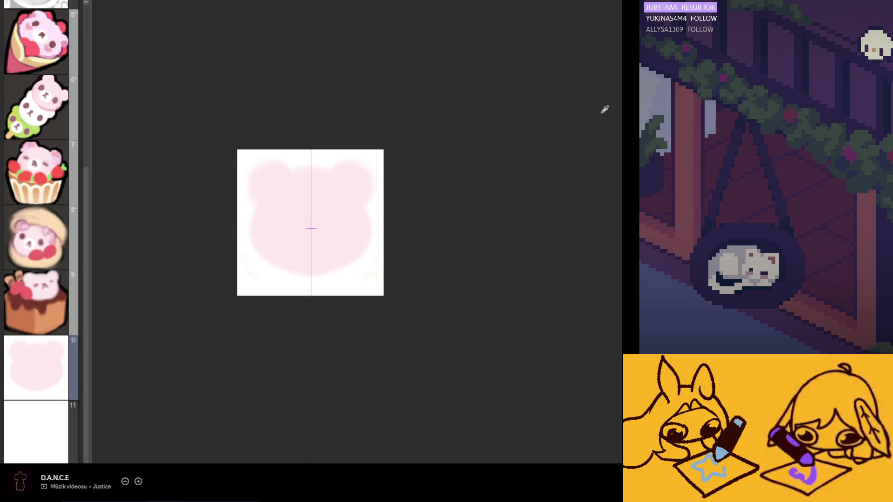
{"action": "left_click_drag", "start_coordinate": [256, 191], "coordinate": [259, 189]}
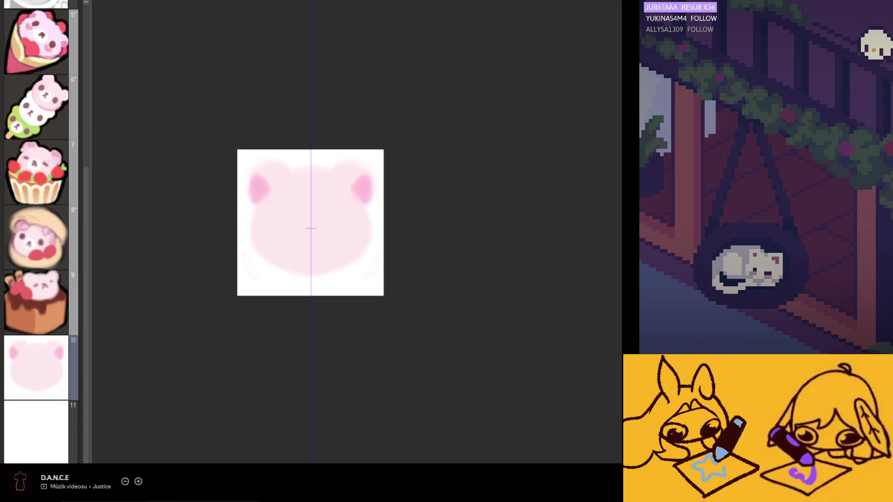
Paint mirrored dark elongated eyes, a small nose and a mouth on the bear's face.
{"action": "left_click", "coordinate": [277, 230]}
{"action": "key", "text": "ctrl+z"}
{"action": "left_click", "coordinate": [277, 228]}
{"action": "left_click", "coordinate": [278, 228]}
{"action": "left_click_drag", "start_coordinate": [303, 239], "coordinate": [308, 250]}
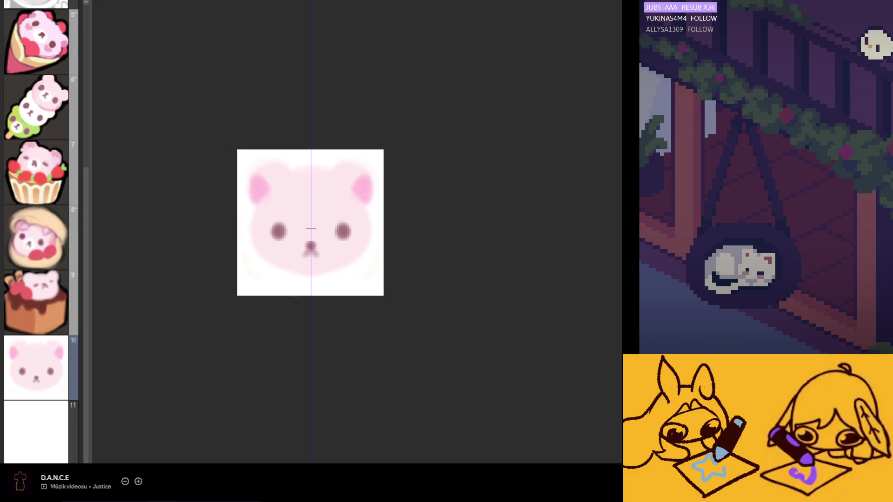
{"action": "key", "text": "ctrl+z"}
{"action": "key", "text": "ctrl+z"}
{"action": "key", "text": "ctrl+z"}
{"action": "left_click_drag", "start_coordinate": [279, 233], "coordinate": [280, 230]}
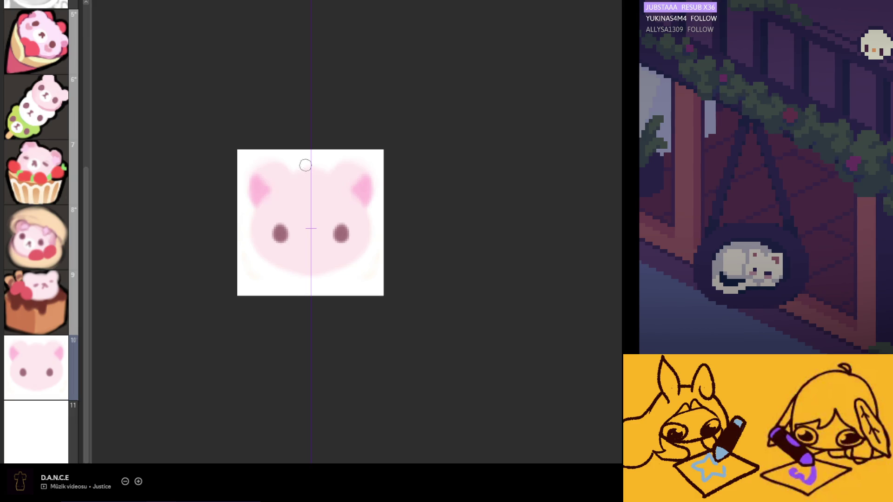
{"action": "left_click", "coordinate": [310, 246]}
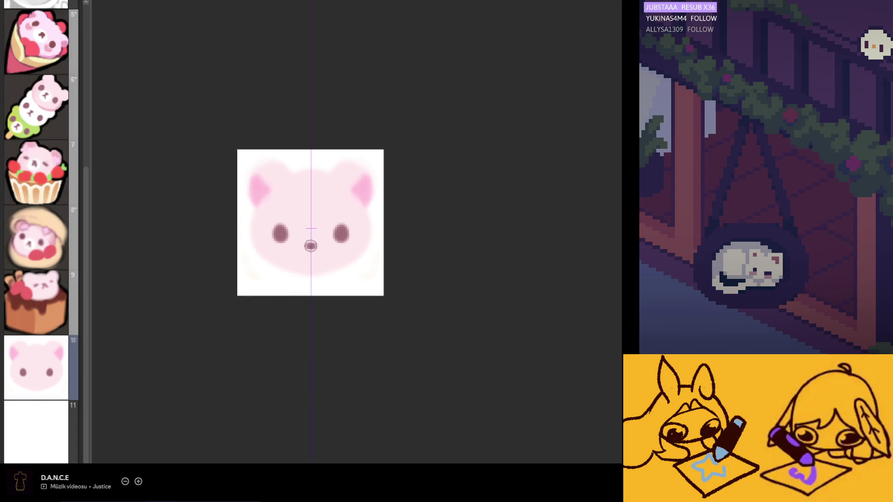
{"action": "left_click_drag", "start_coordinate": [307, 252], "coordinate": [315, 253]}
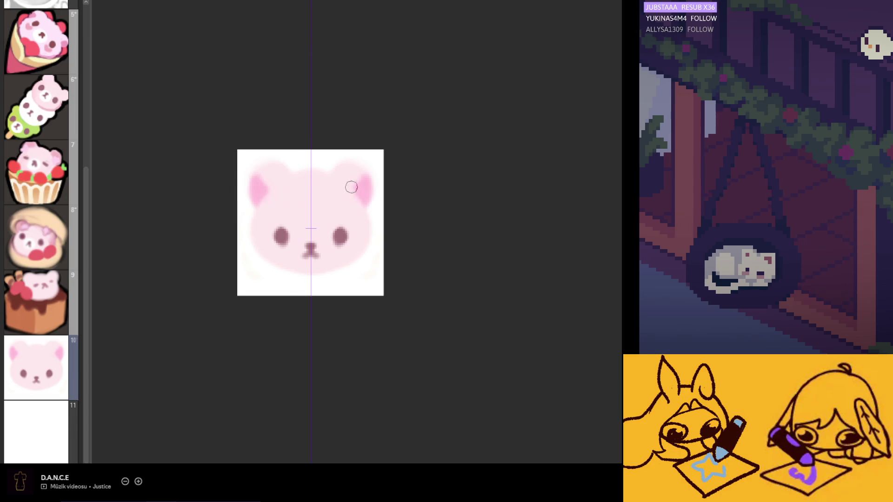
Sketch mirrored flower shapes on both ears, trying and undoing several versions.
{"action": "left_click_drag", "start_coordinate": [350, 182], "coordinate": [349, 202]}
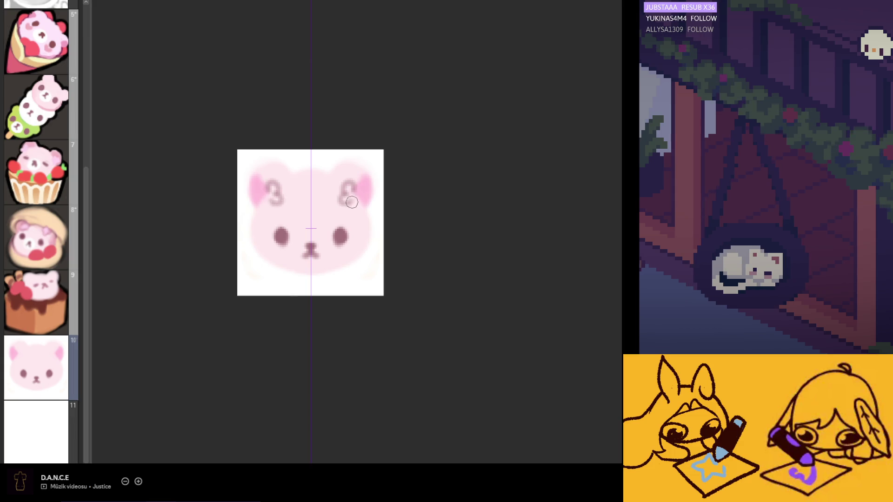
{"action": "key", "text": "ctrl+z"}
{"action": "left_click", "coordinate": [344, 194]}
{"action": "mouse_move", "coordinate": [356, 192]}
{"action": "left_mouse_down"}
{"action": "mouse_move", "coordinate": [345, 192]}
{"action": "mouse_move", "coordinate": [357, 207]}
{"action": "left_mouse_up"}
{"action": "key", "text": "ctrl+z"}
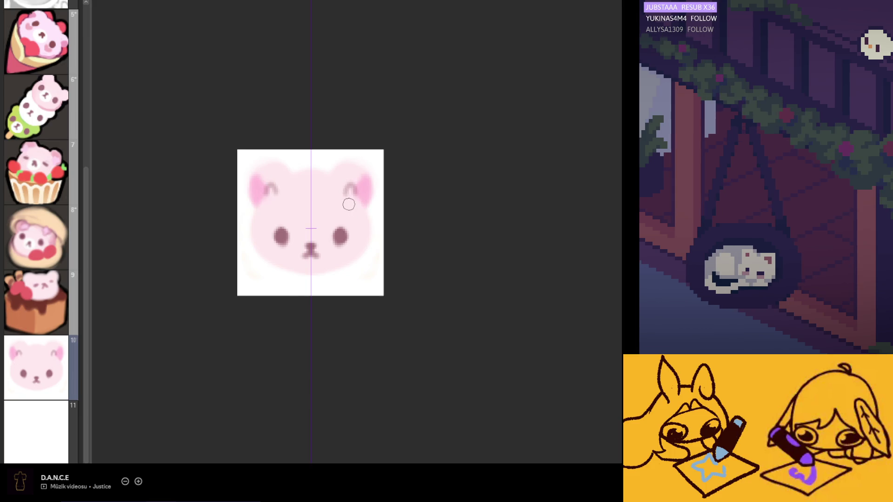
{"action": "mouse_move", "coordinate": [352, 205]}
{"action": "left_mouse_down"}
{"action": "mouse_move", "coordinate": [356, 192]}
{"action": "mouse_move", "coordinate": [340, 209]}
{"action": "mouse_move", "coordinate": [358, 195]}
{"action": "mouse_move", "coordinate": [368, 220]}
{"action": "mouse_move", "coordinate": [374, 206]}
{"action": "mouse_move", "coordinate": [342, 193]}
{"action": "mouse_move", "coordinate": [369, 209]}
{"action": "left_mouse_up"}
{"action": "key", "text": "ctrl+z"}
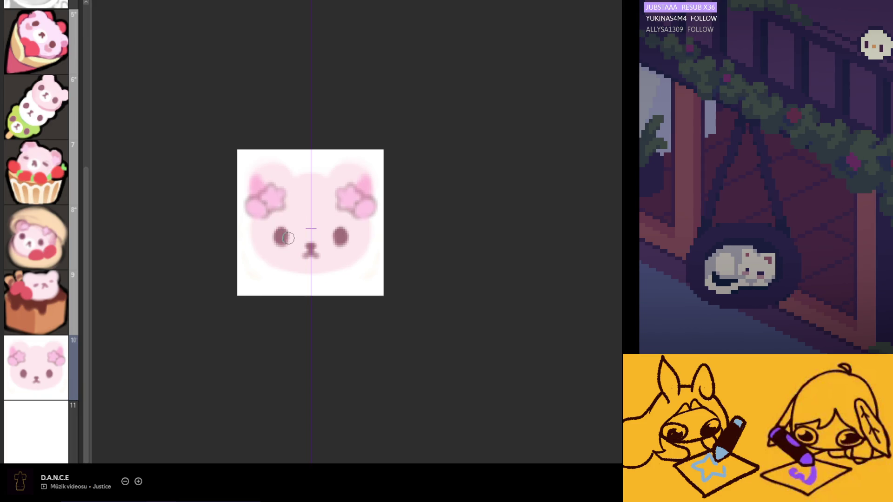
Erase both eyes and repaint them as mirrored dark ovals.
{"action": "mouse_move", "coordinate": [287, 230]}
{"action": "left_mouse_down"}
{"action": "mouse_move", "coordinate": [282, 246]}
{"action": "mouse_move", "coordinate": [285, 232]}
{"action": "left_mouse_up"}
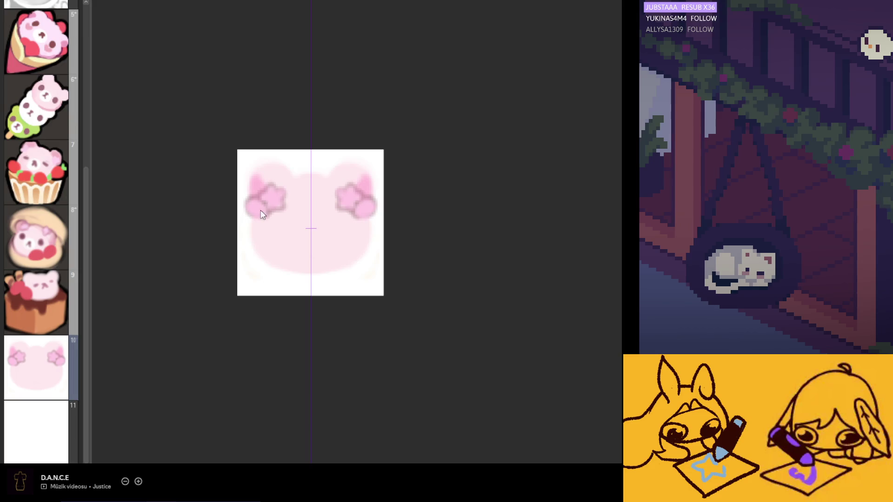
{"action": "left_click", "coordinate": [275, 237]}
{"action": "key", "text": "ctrl+z"}
{"action": "left_click", "coordinate": [273, 237]}
{"action": "mouse_move", "coordinate": [273, 237]}
{"action": "left_mouse_down"}
{"action": "mouse_move", "coordinate": [310, 248]}
{"action": "mouse_move", "coordinate": [310, 256]}
{"action": "left_mouse_up"}
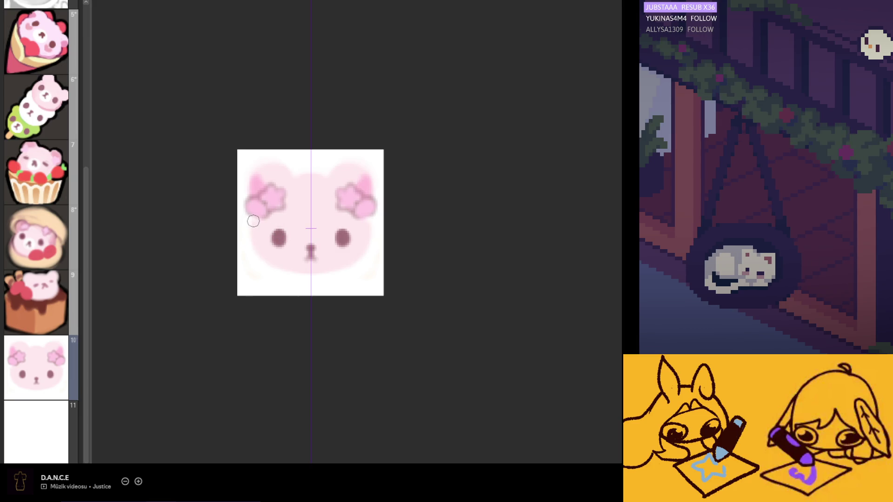
Sample the cheek pink and dark eye colours, then touch up the nose with a dark stroke.
{"action": "left_click", "coordinate": [260, 229], "text": "alt"}
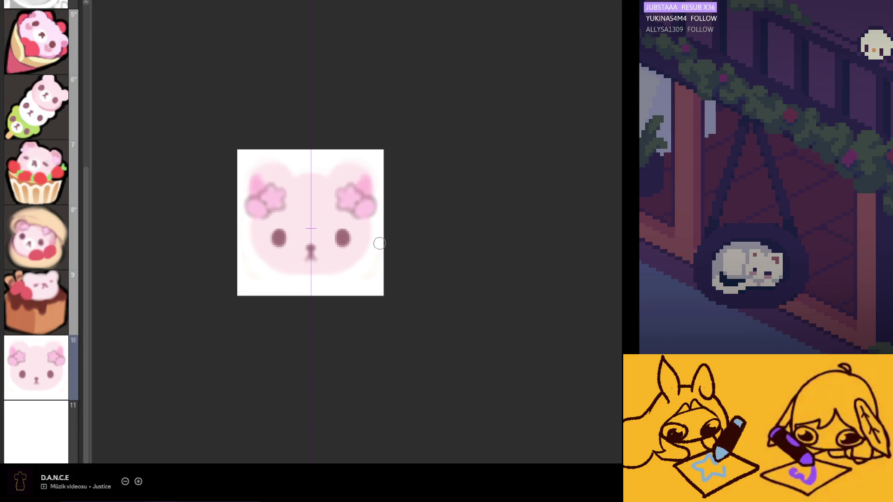
{"action": "left_click", "coordinate": [279, 241], "text": "alt"}
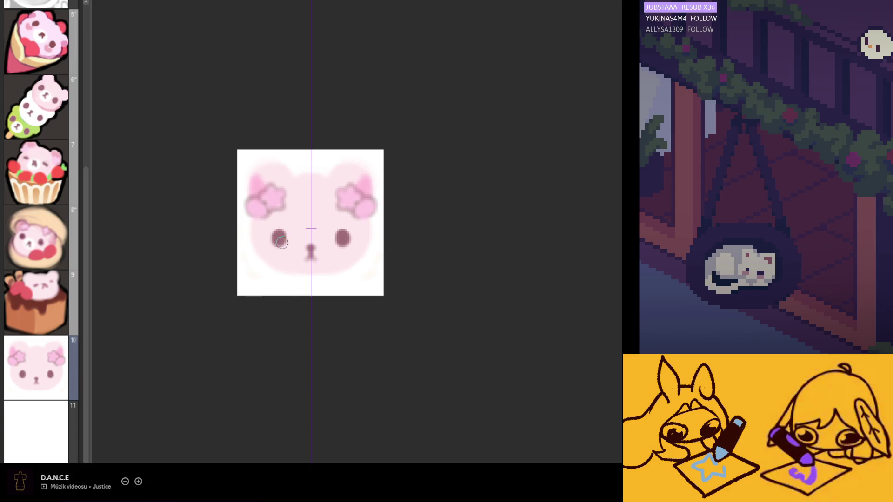
{"action": "left_click_drag", "start_coordinate": [311, 251], "coordinate": [301, 255]}
{"action": "key", "text": "ctrl+z"}
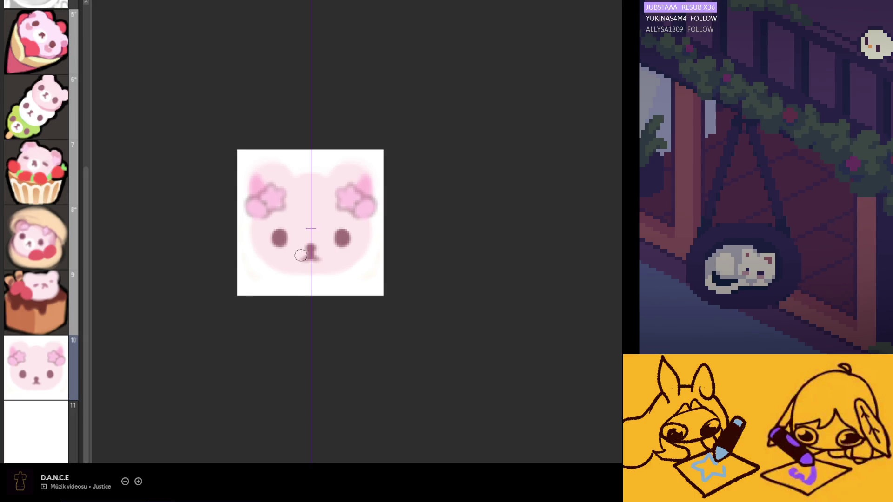